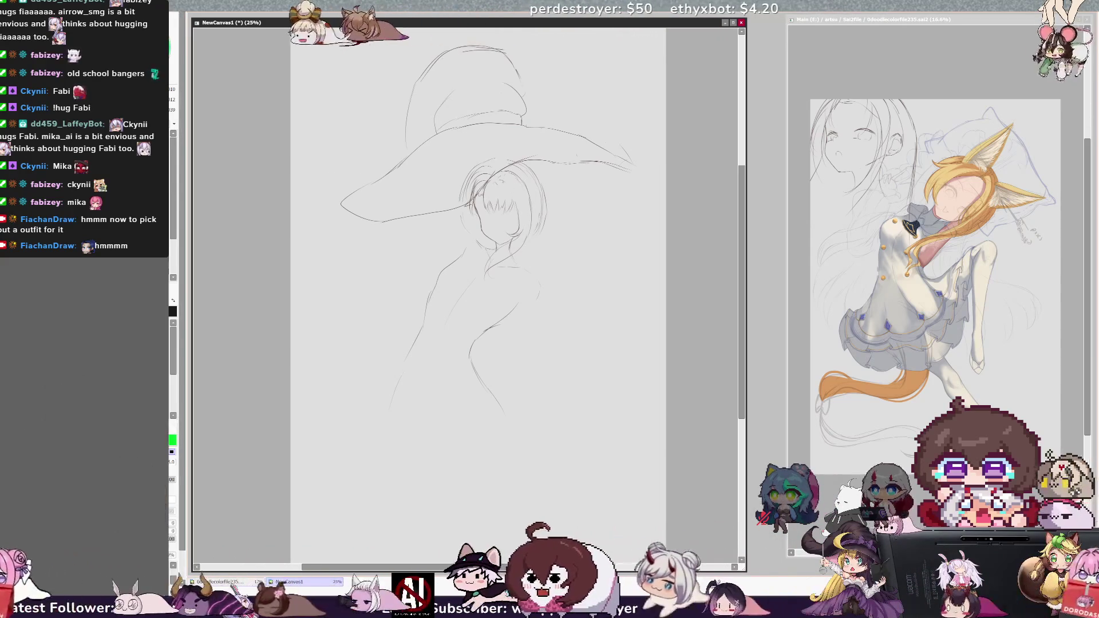
Add pencil strokes to the hair's right side, left of the torso and along the lower sweep, checking in mirrored view
{"action": "left_click_drag", "start_coordinate": [543, 219], "coordinate": [540, 250]}
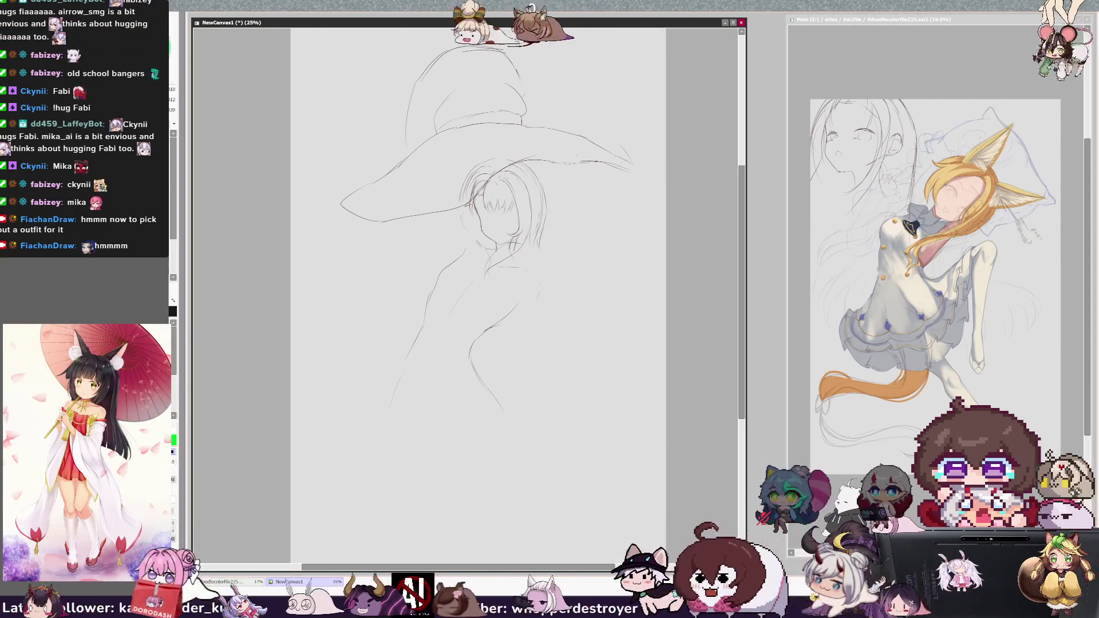
{"action": "key", "text": "h"}
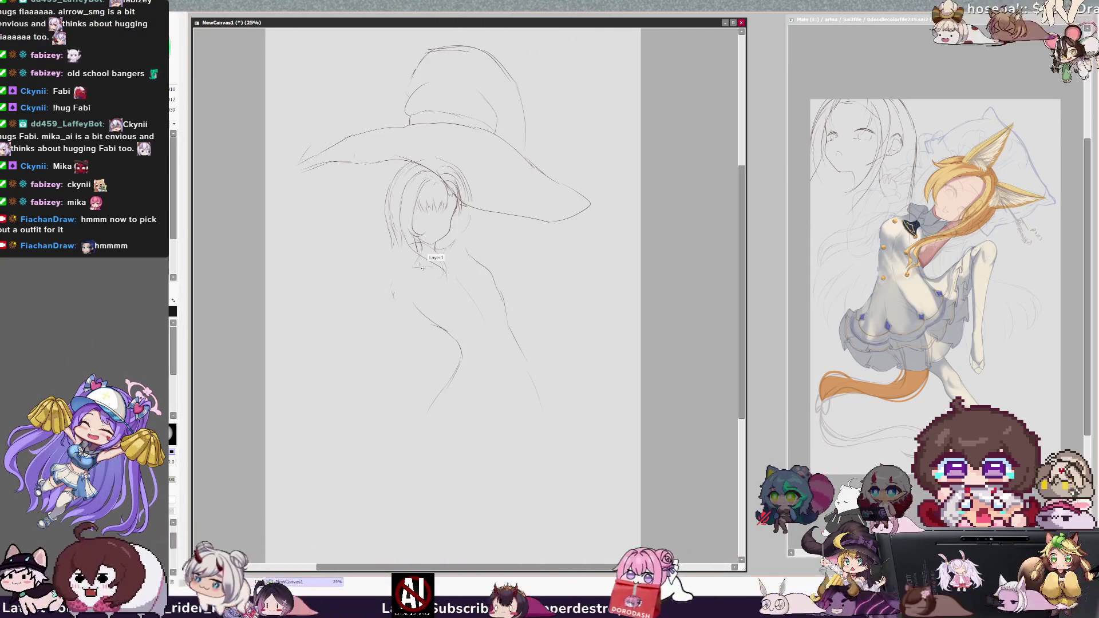
{"action": "key", "text": "ctrl+Tab"}
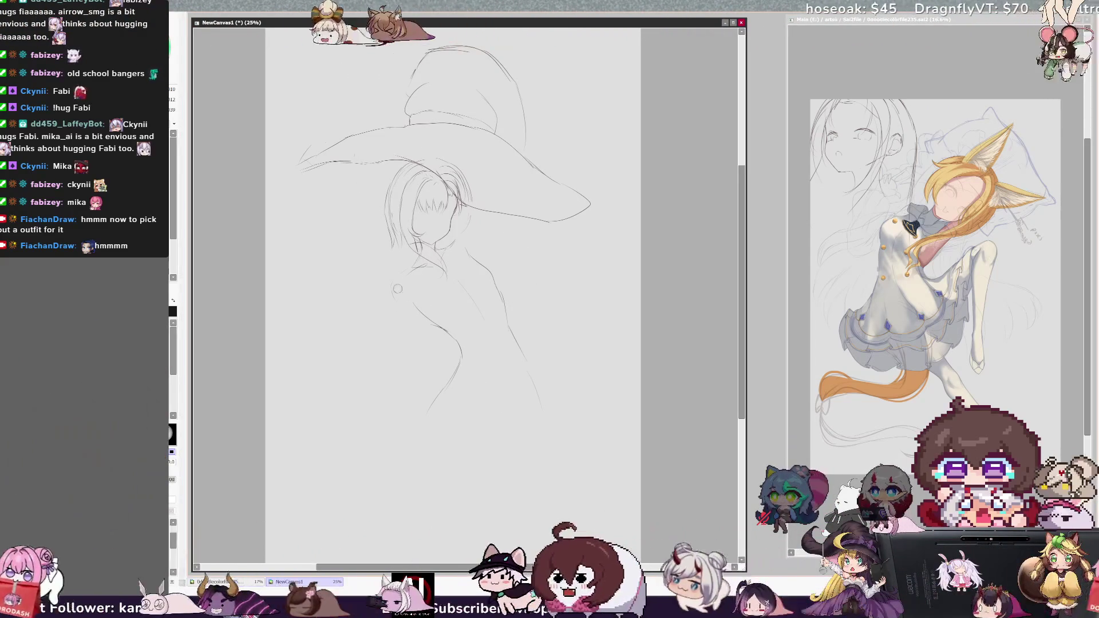
{"action": "left_click_drag", "start_coordinate": [409, 272], "coordinate": [401, 288]}
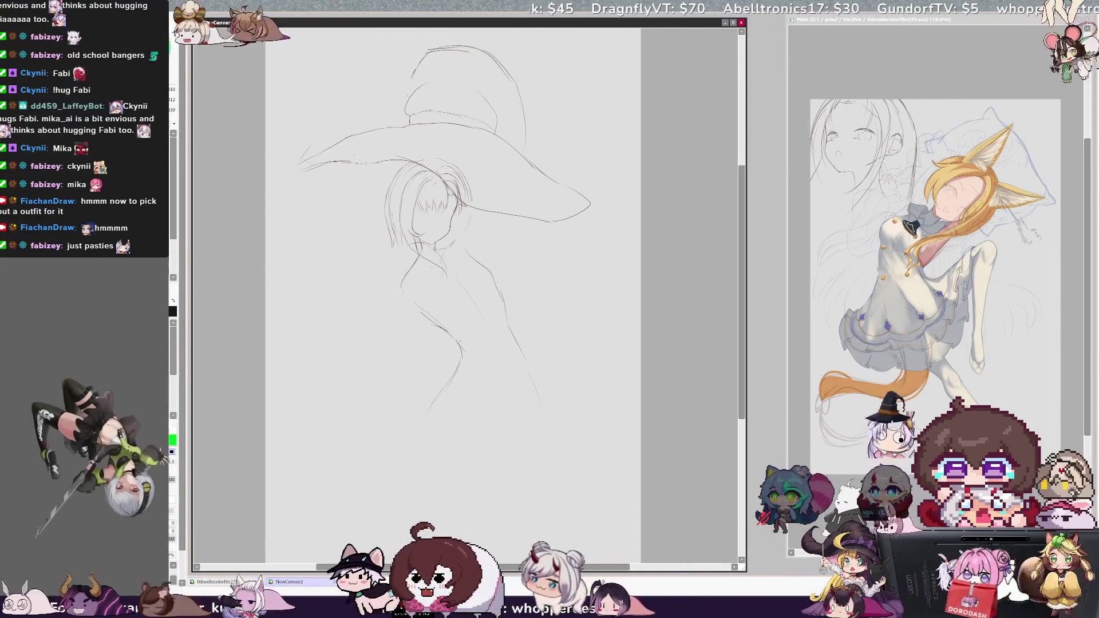
{"action": "mouse_move", "coordinate": [458, 365]}
{"action": "left_mouse_down"}
{"action": "mouse_move", "coordinate": [435, 400]}
{"action": "mouse_move", "coordinate": [613, 379]}
{"action": "left_mouse_up"}
{"action": "key", "text": "h"}
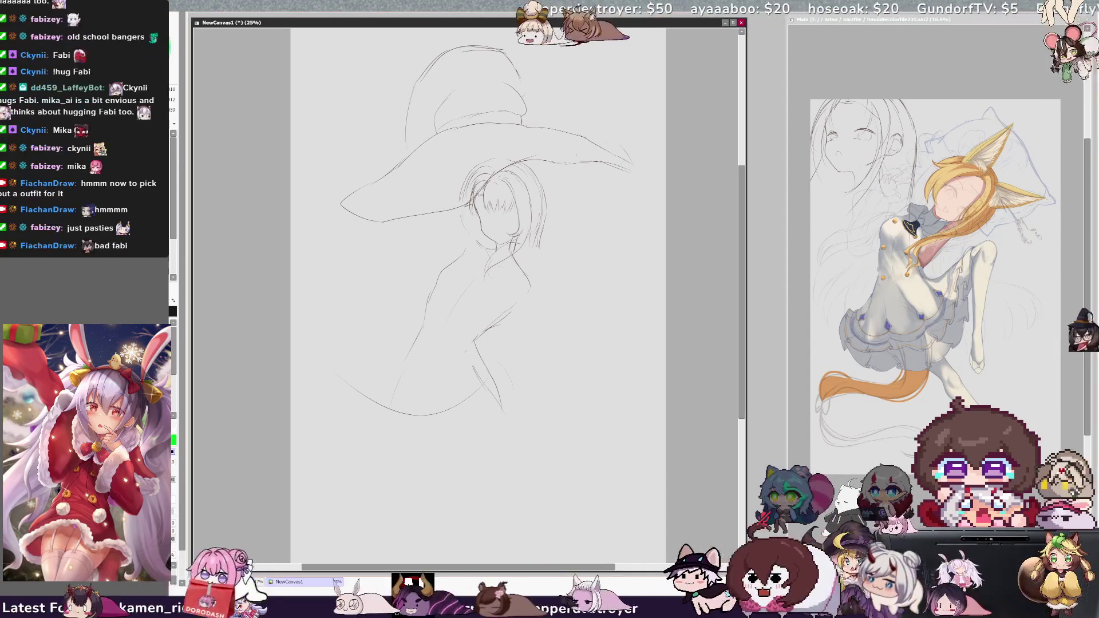
Extend the leg outline downward, draw the torso's right side and the raised arm, then mirror the view
{"action": "left_click", "coordinate": [410, 347]}
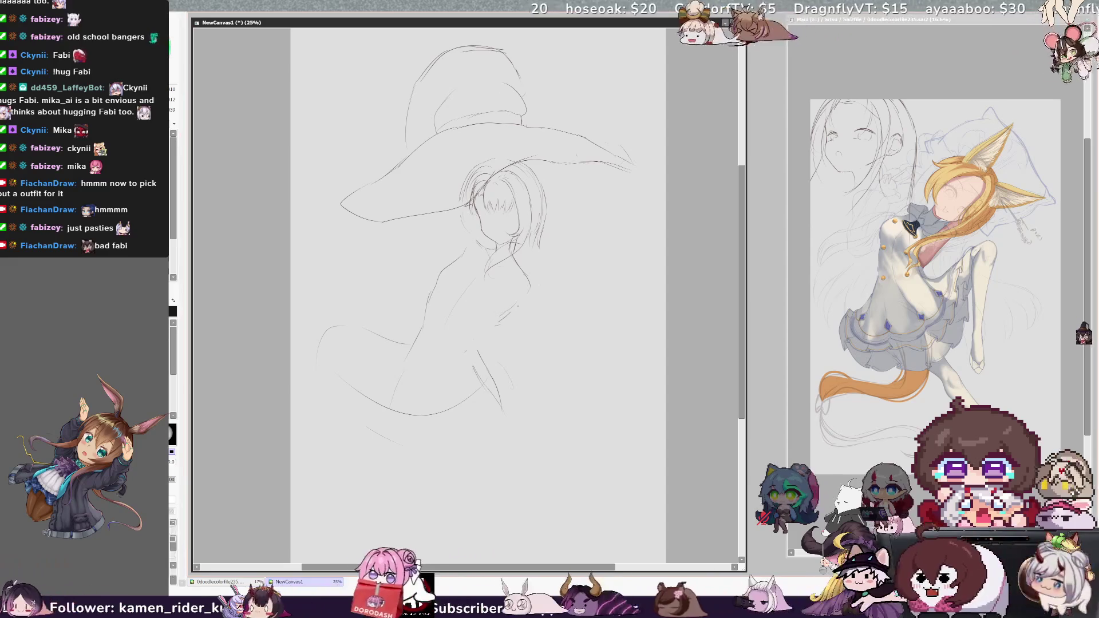
{"action": "left_click_drag", "start_coordinate": [477, 342], "coordinate": [505, 419]}
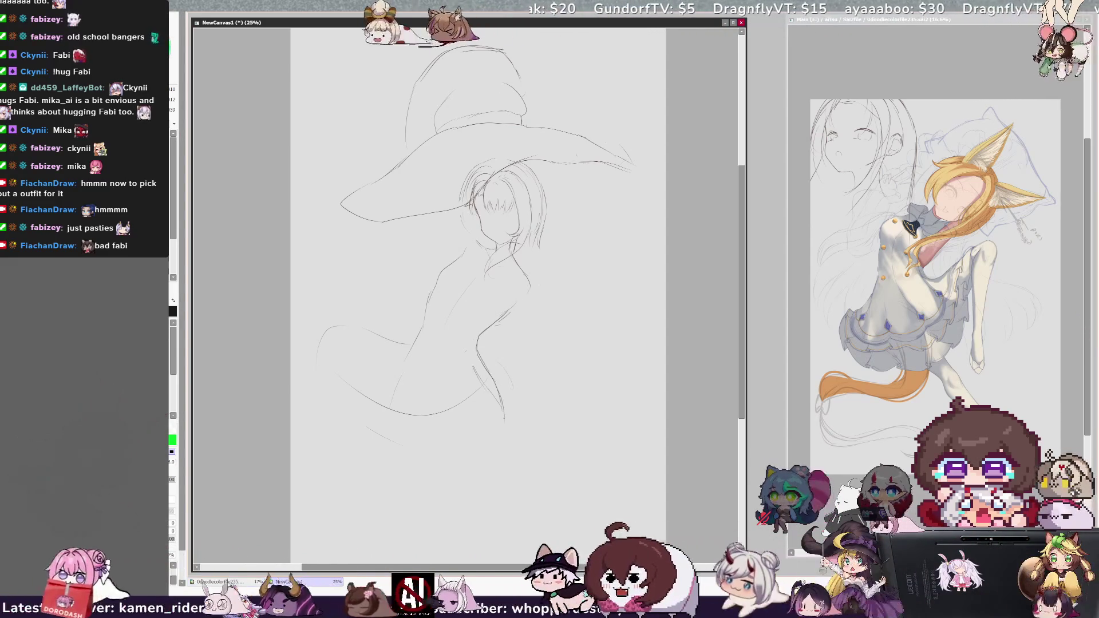
{"action": "left_click_drag", "start_coordinate": [530, 290], "coordinate": [517, 354]}
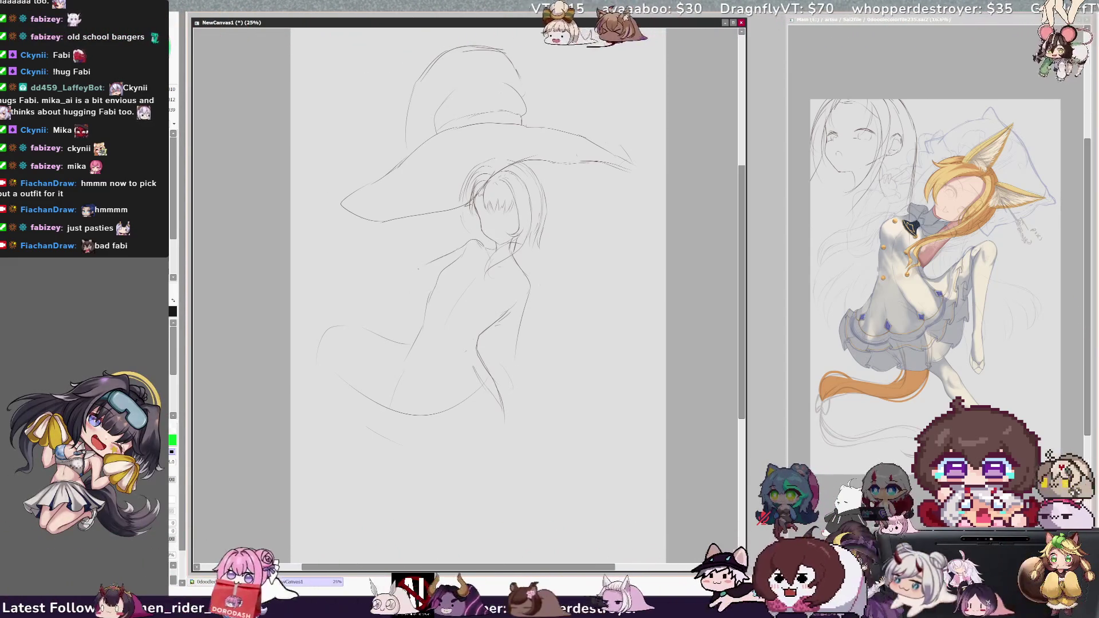
{"action": "left_click_drag", "start_coordinate": [437, 225], "coordinate": [425, 289]}
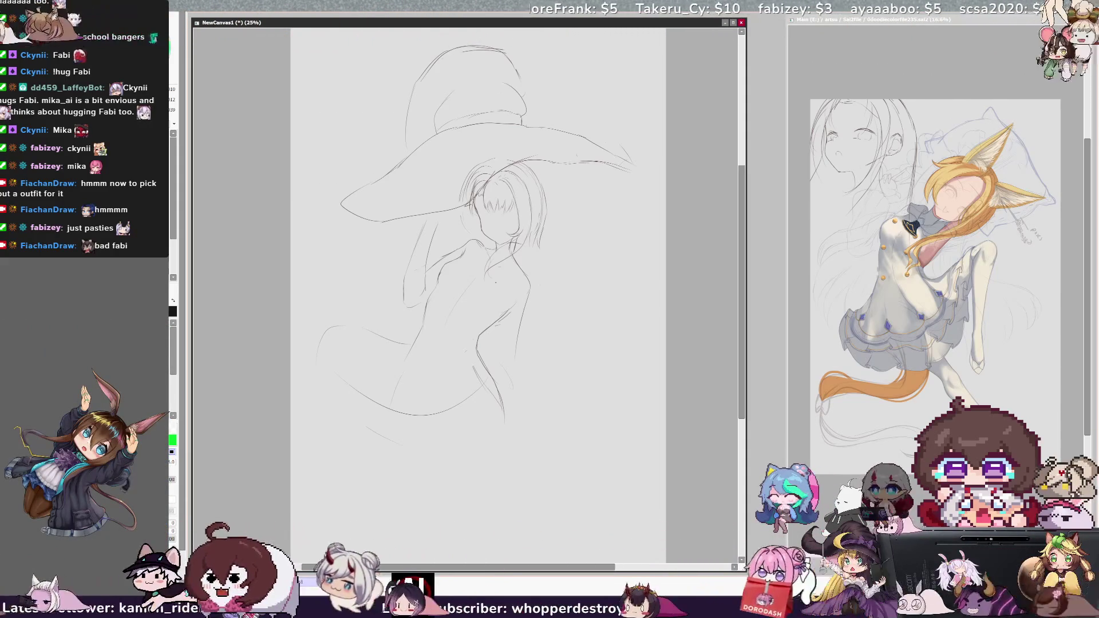
{"action": "key", "text": "h"}
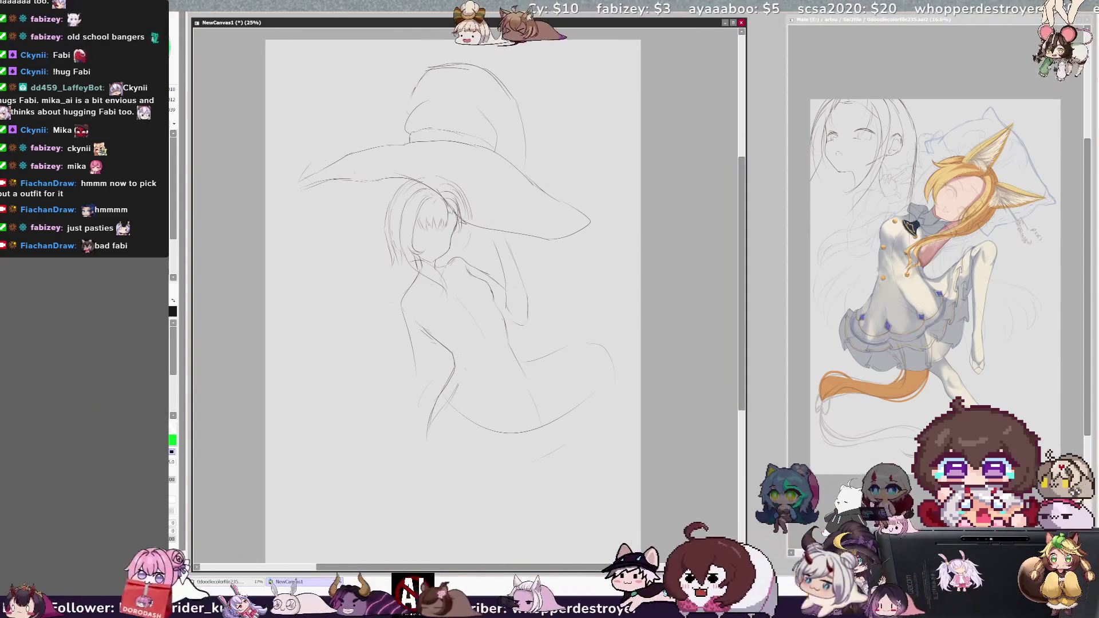
Extend the hat brim's tip downward, flip back, undo the stray stroke, and lasso the hat crown
{"action": "left_click_drag", "start_coordinate": [303, 179], "coordinate": [303, 215]}
{"action": "key", "text": "h"}
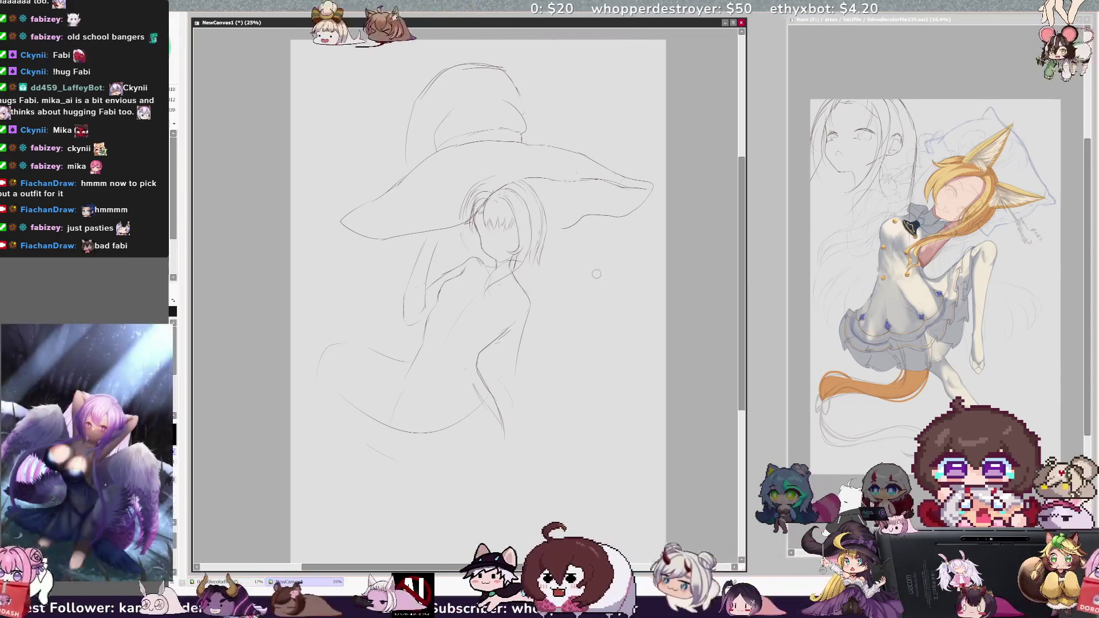
{"action": "key", "text": "ctrl+z"}
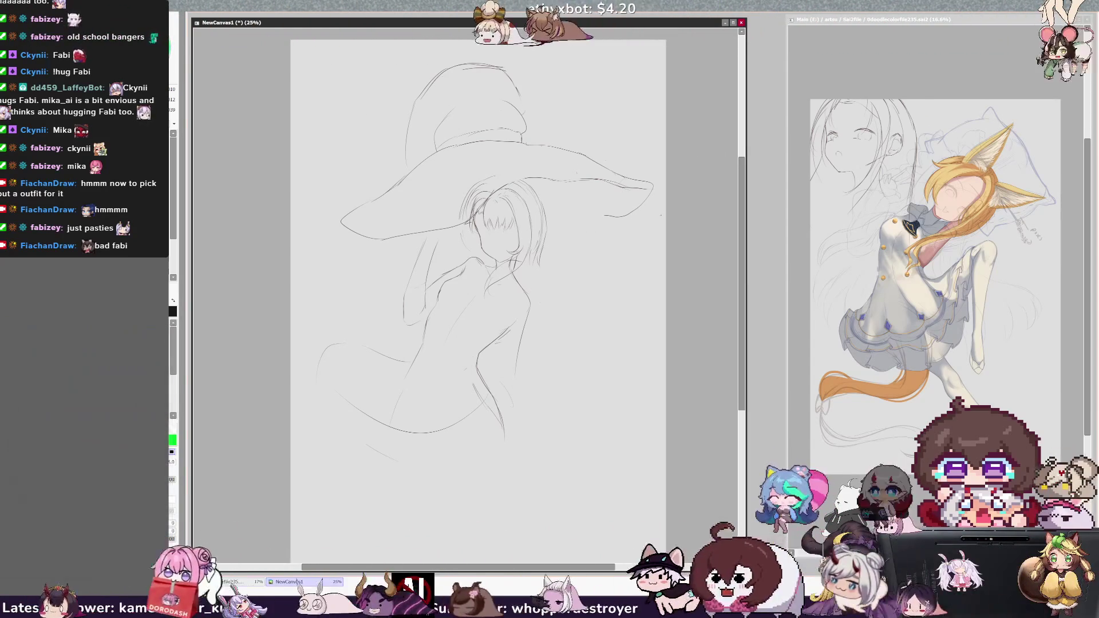
{"action": "mouse_move", "coordinate": [377, 69]}
{"action": "left_mouse_down"}
{"action": "mouse_move", "coordinate": [550, 138]}
{"action": "mouse_move", "coordinate": [567, 115]}
{"action": "left_mouse_up"}
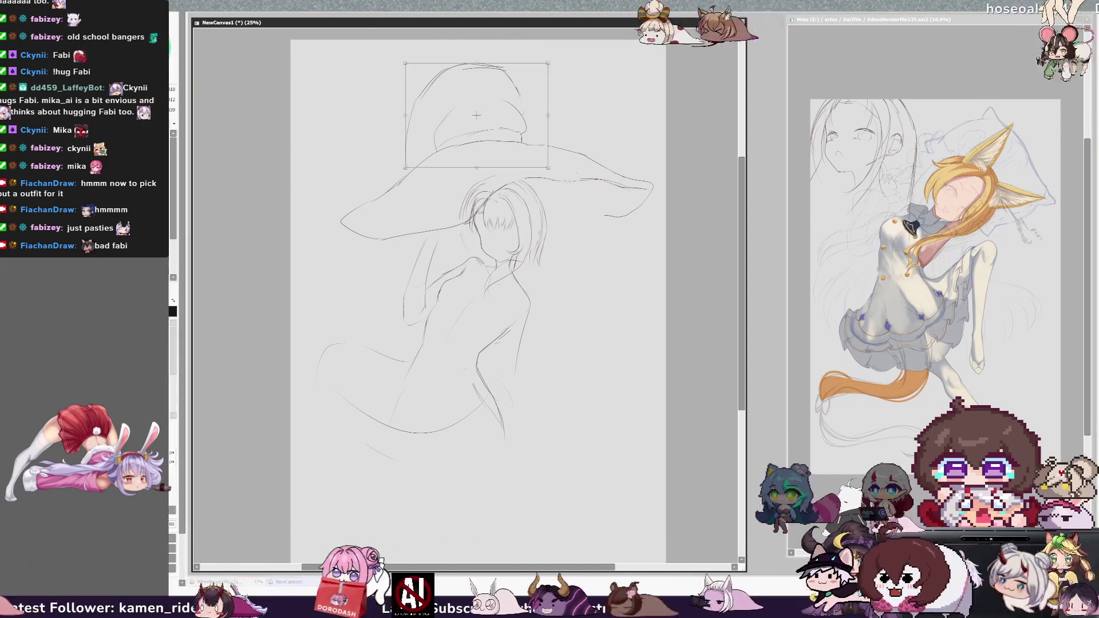
Rotate the lassoed hat crown counterclockwise and apply the transform with Enter
{"action": "left_click_drag", "start_coordinate": [542, 171], "coordinate": [551, 158]}
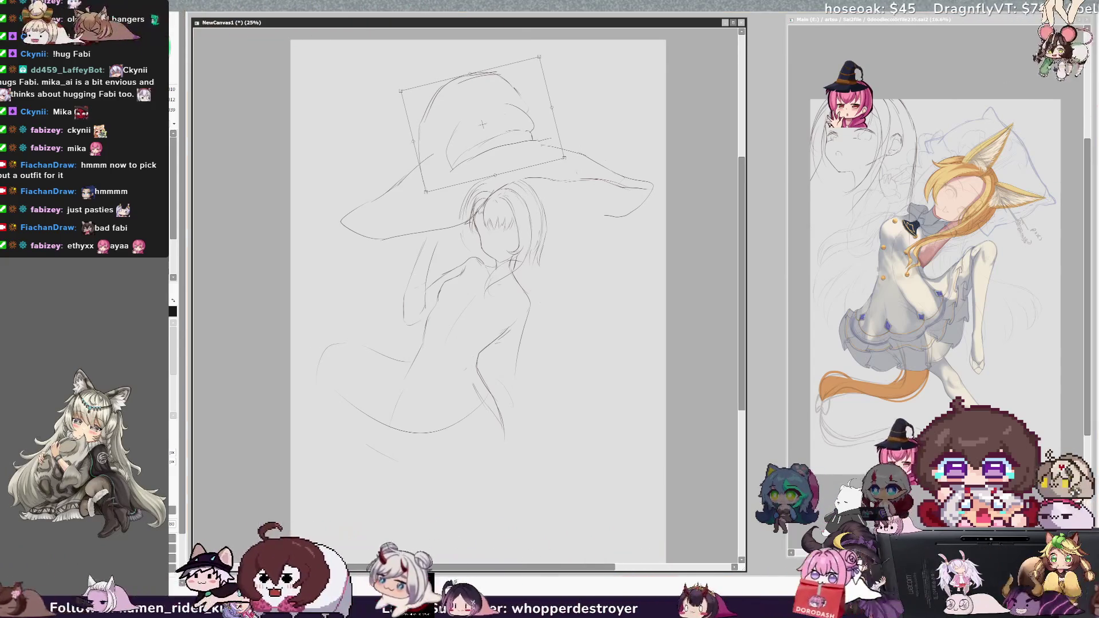
{"action": "key", "text": "Return"}
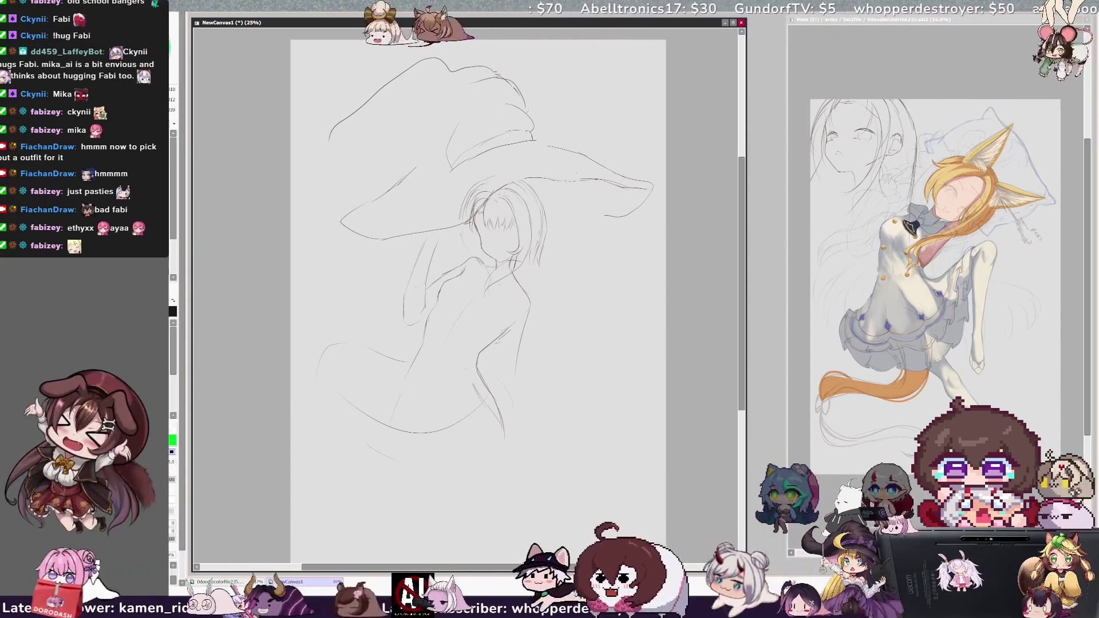
Refine the hat with short strokes inside it and along the brim, undoing a stray tip stroke
{"action": "left_click_drag", "start_coordinate": [452, 115], "coordinate": [452, 135]}
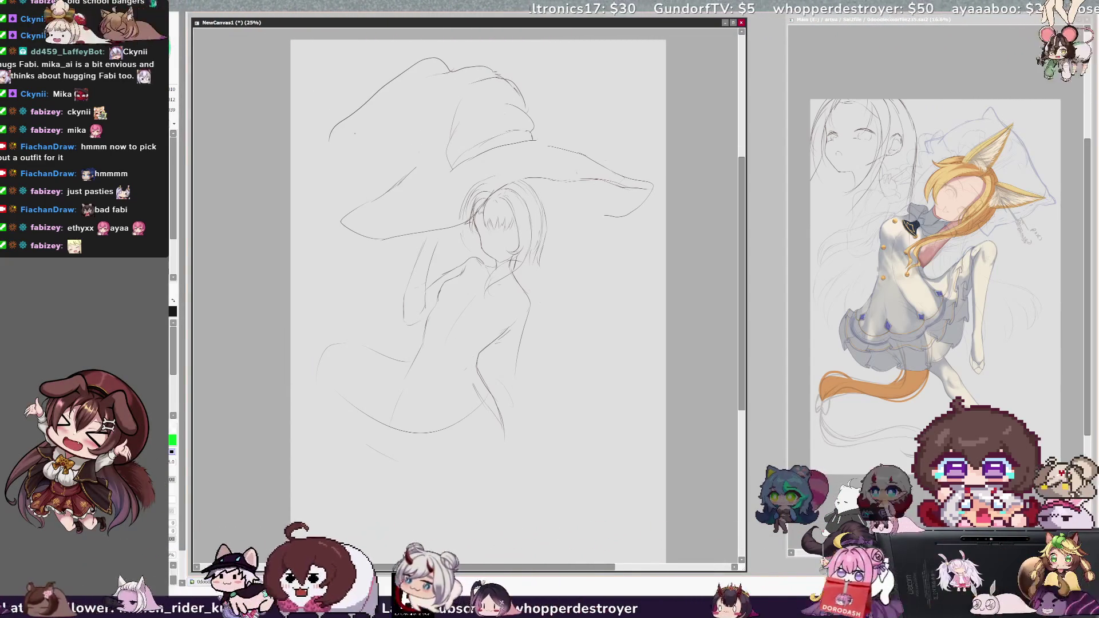
{"action": "key", "text": "ctrl+z"}
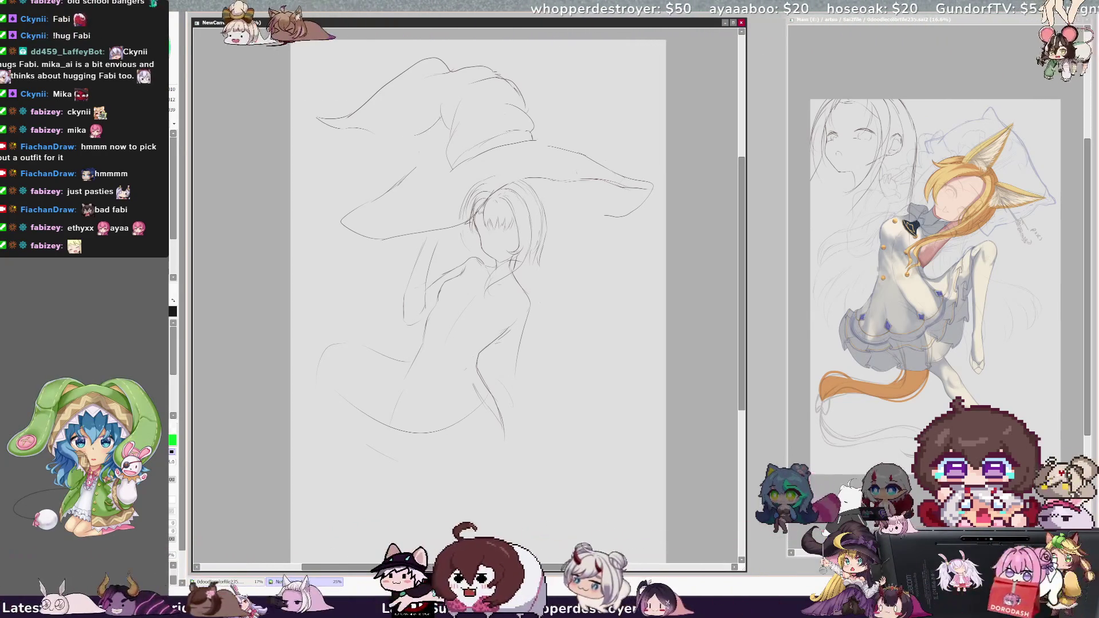
{"action": "left_click_drag", "start_coordinate": [409, 114], "coordinate": [379, 126]}
{"action": "left_click_drag", "start_coordinate": [432, 159], "coordinate": [415, 169]}
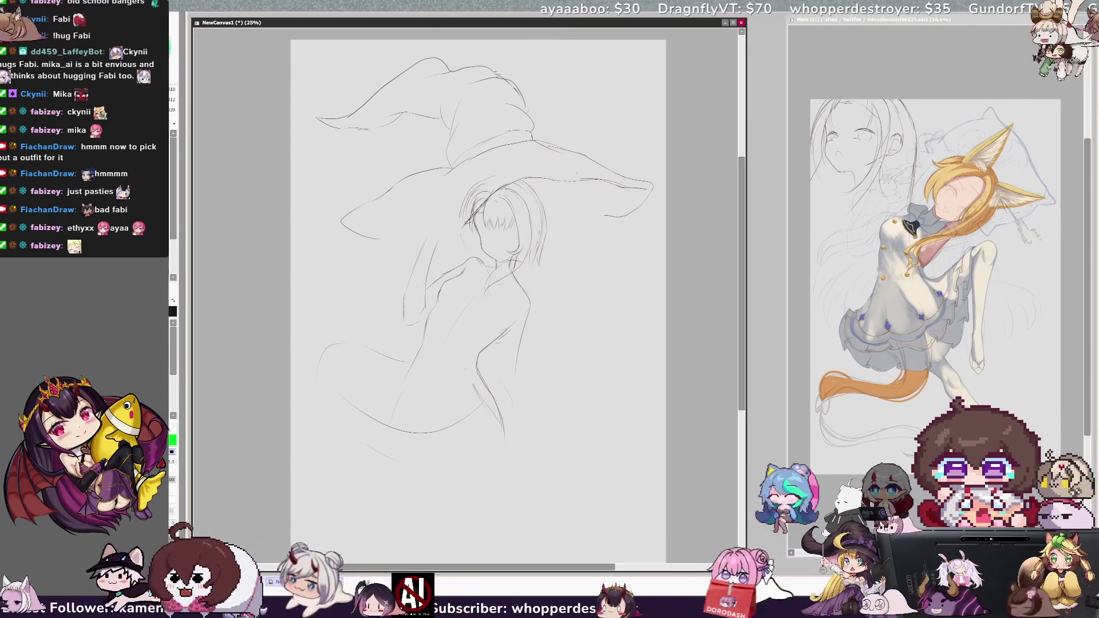
Erase the stray lines below the brim in transparent colour, then return to black
{"action": "key", "text": "x"}
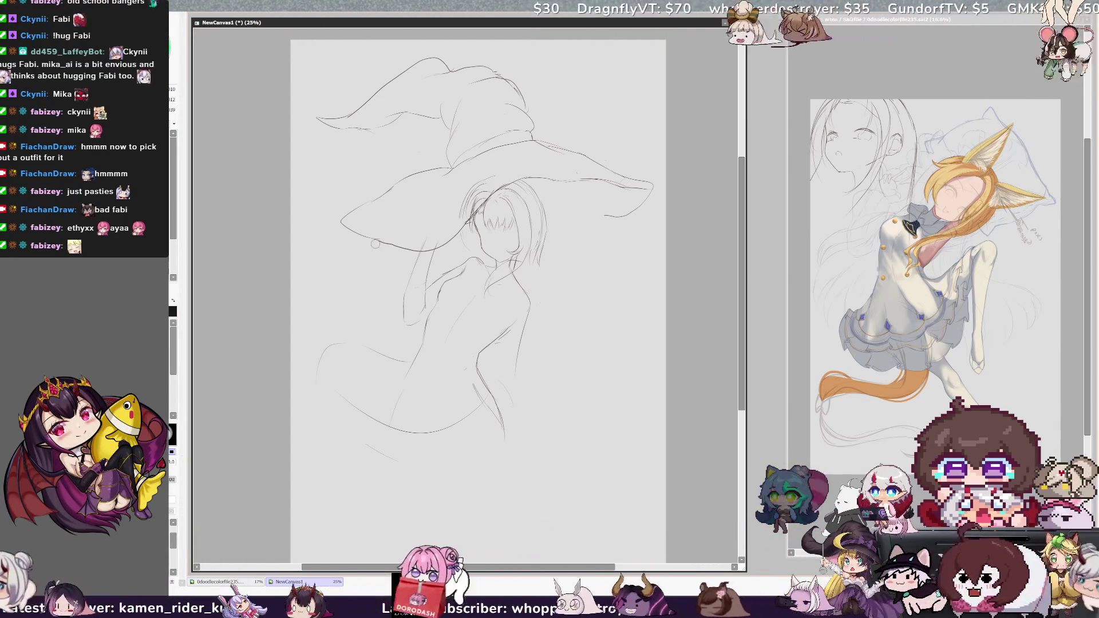
{"action": "key", "text": "x"}
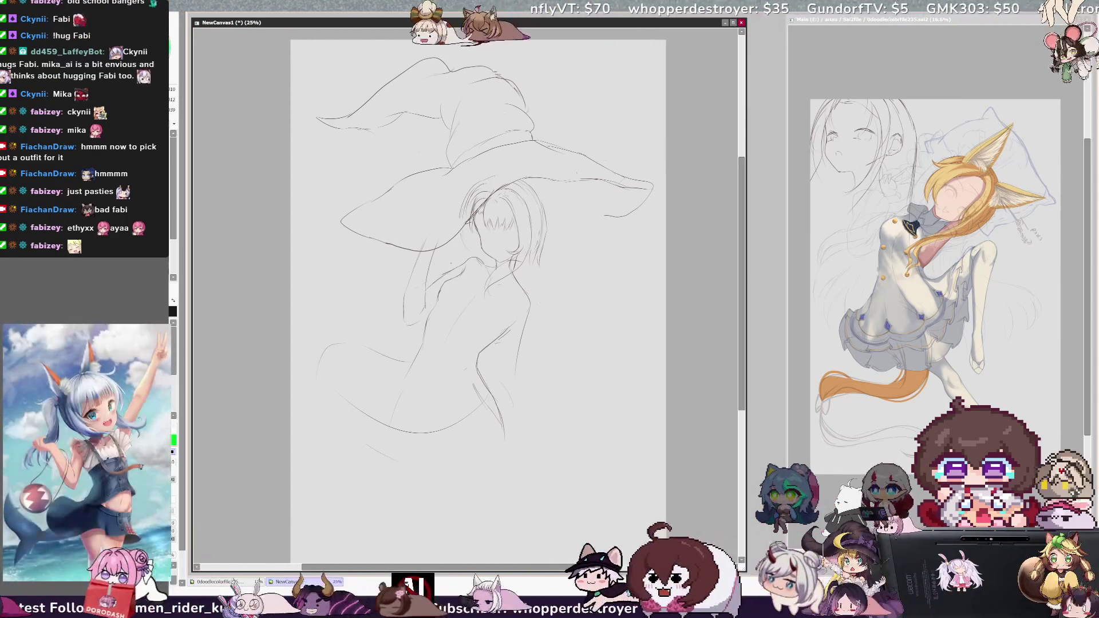
{"action": "key", "text": "x"}
{"action": "key", "text": "x"}
{"action": "left_click_drag", "start_coordinate": [429, 231], "coordinate": [399, 302]}
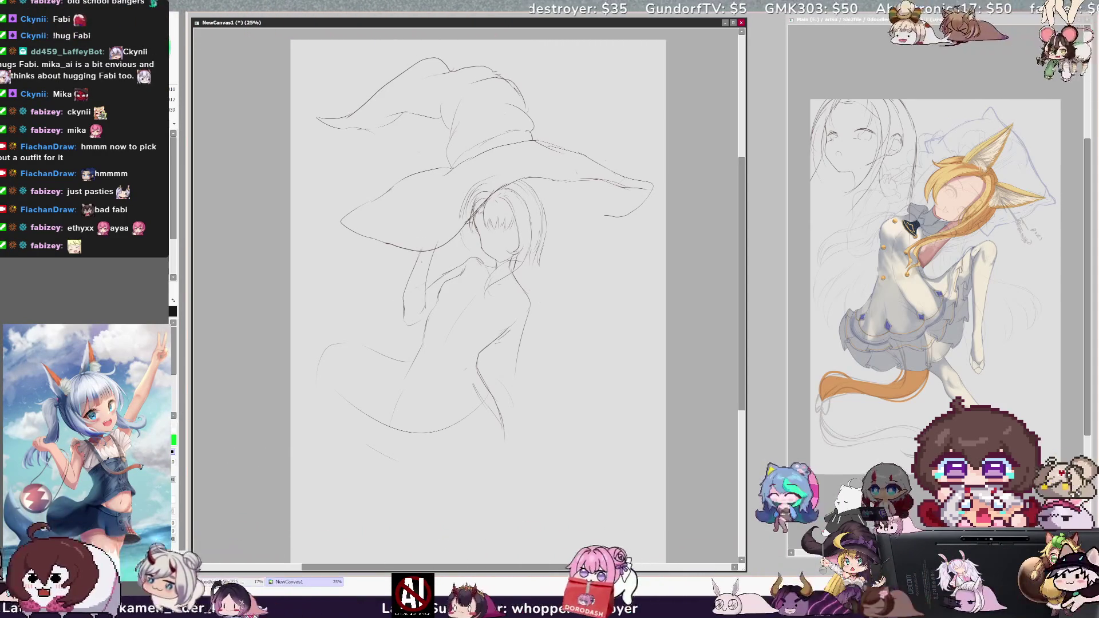
{"action": "key", "text": "x"}
{"action": "key", "text": "x"}
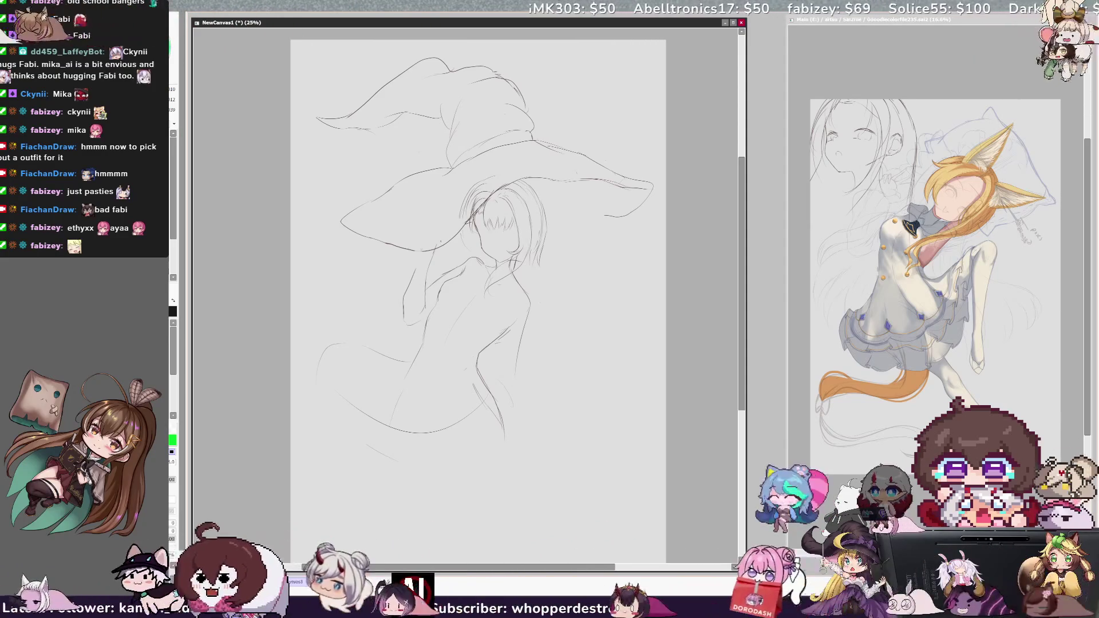
{"action": "key", "text": "x"}
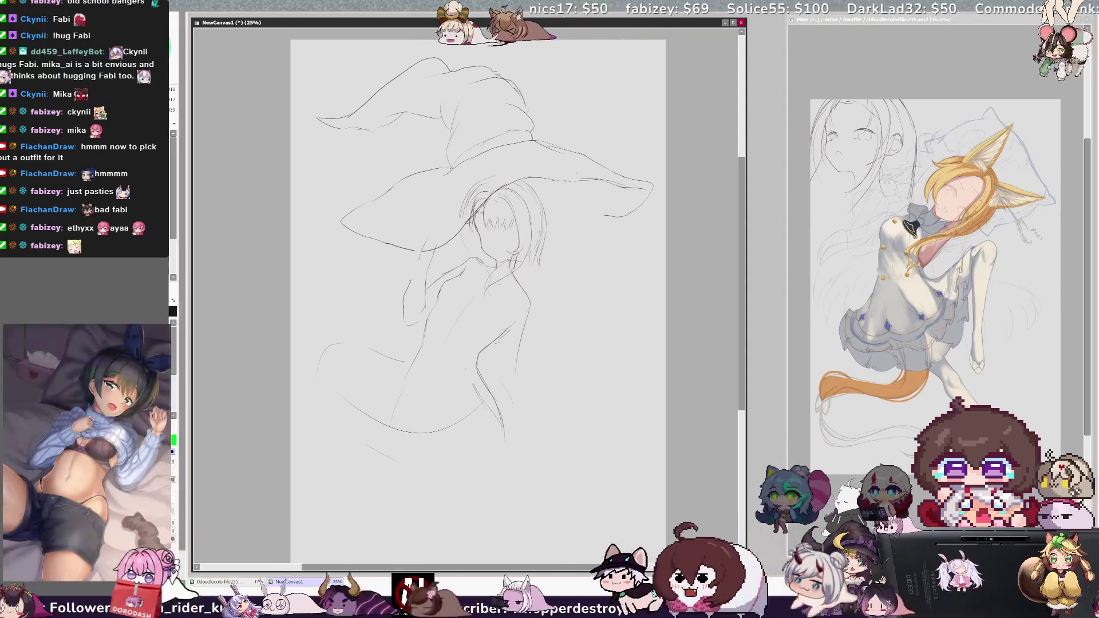
Undo and redraw the lower line of the raised arm, then mirror the view
{"action": "left_click", "coordinate": [426, 278], "text": "ctrl+shift"}
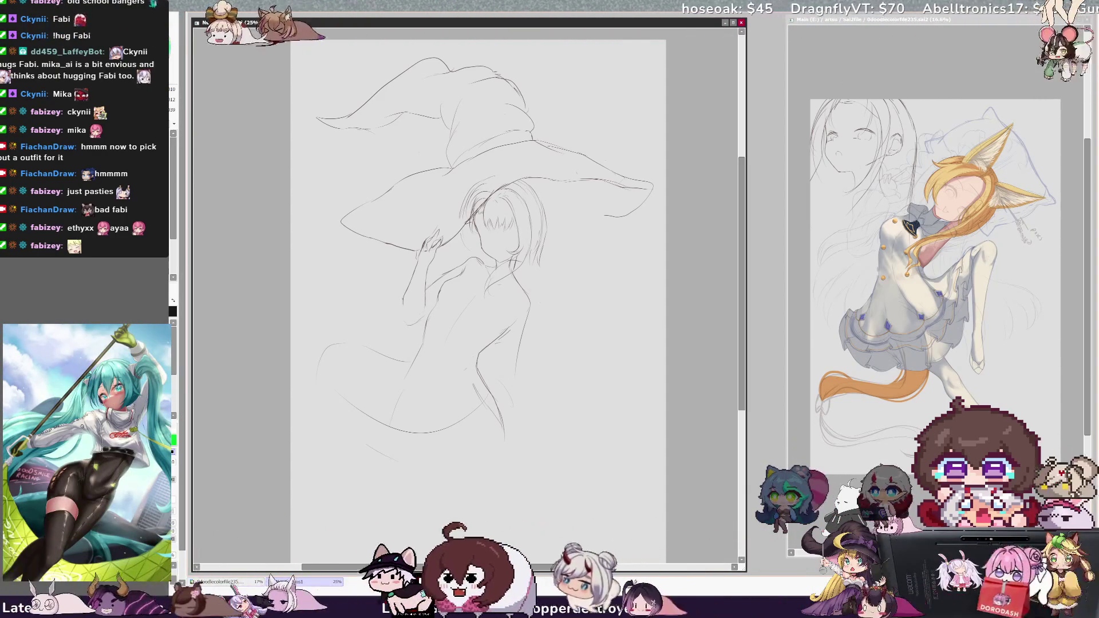
{"action": "key", "text": "ctrl+z"}
{"action": "key", "text": "ctrl+z"}
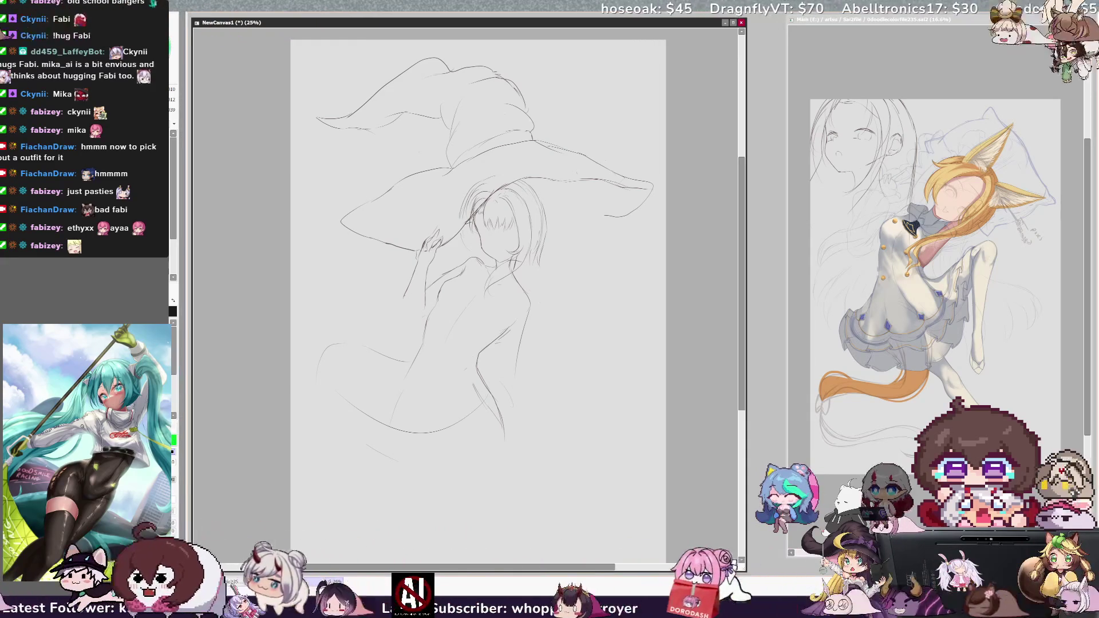
{"action": "left_click_drag", "start_coordinate": [405, 283], "coordinate": [408, 316]}
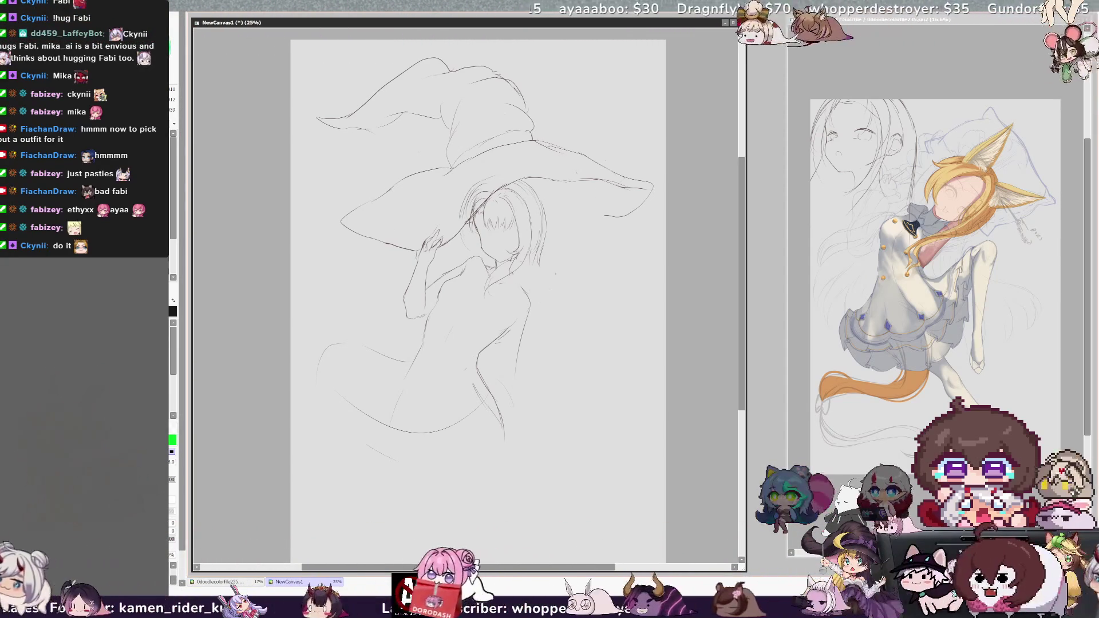
{"action": "key", "text": "h"}
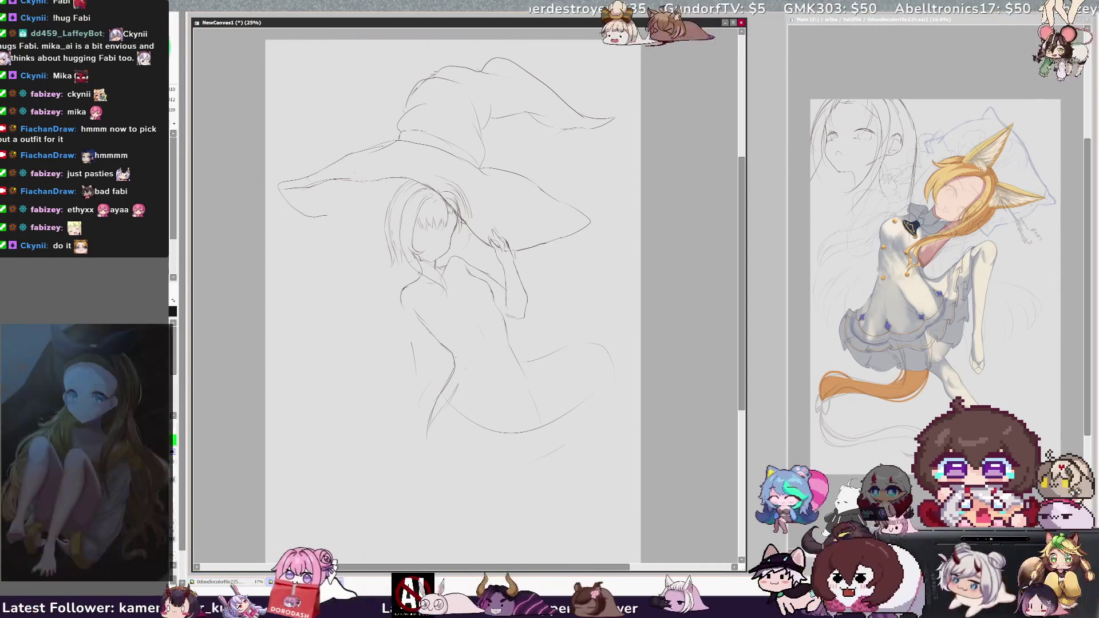
Draw a diagonal line across the torso, undo its end, and unflip the view
{"action": "left_click_drag", "start_coordinate": [415, 303], "coordinate": [456, 343]}
{"action": "key", "text": "ctrl+z"}
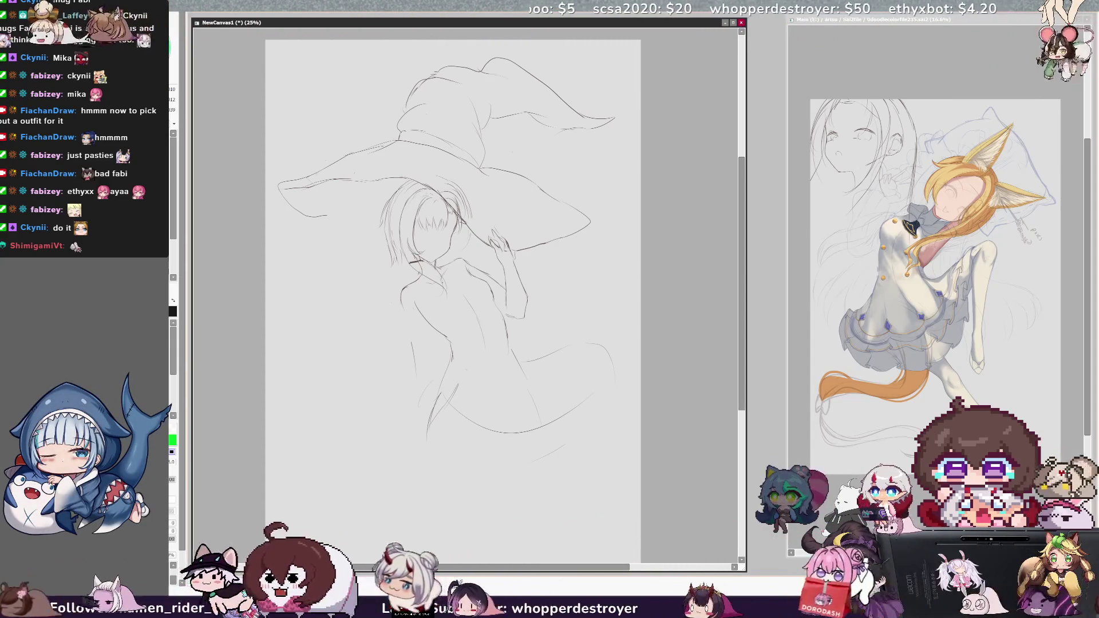
{"action": "key", "text": "h"}
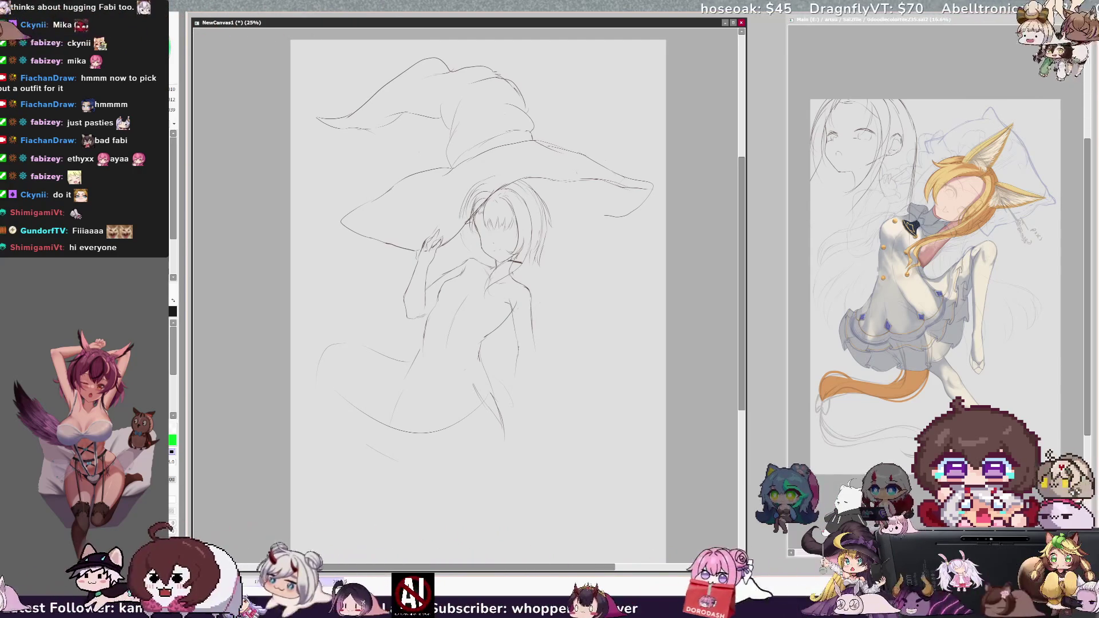
Redraw the figure's right-side outline with pencil and eraser, then lengthen the brim's lower right edge
{"action": "left_click_drag", "start_coordinate": [526, 404], "coordinate": [541, 445]}
{"action": "left_click_drag", "start_coordinate": [530, 334], "coordinate": [538, 348]}
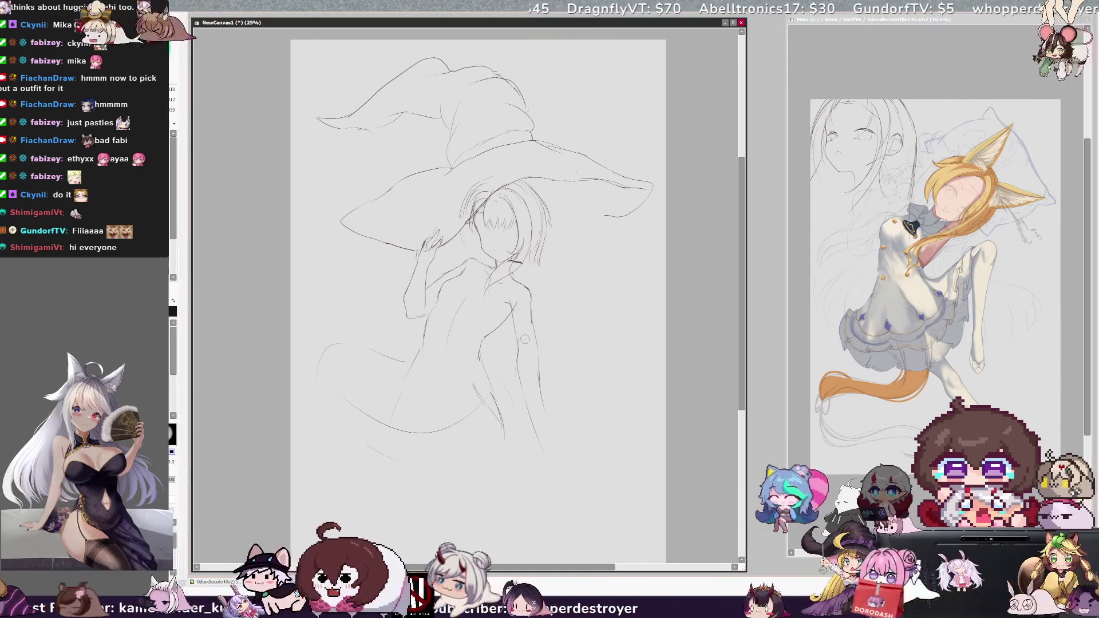
{"action": "left_click_drag", "start_coordinate": [521, 381], "coordinate": [527, 408]}
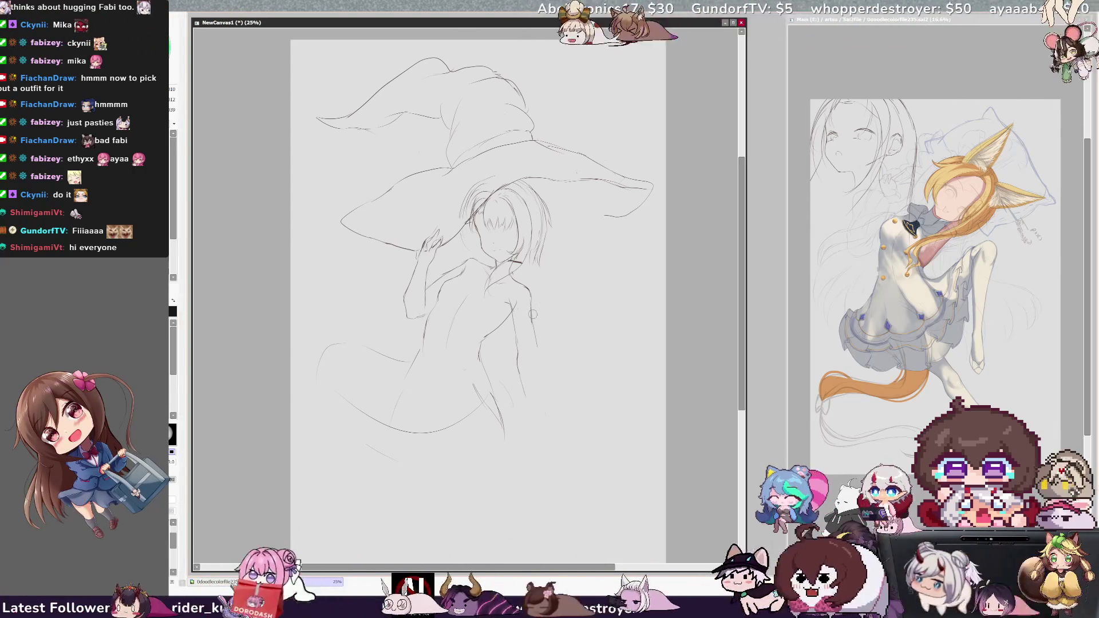
{"action": "left_click_drag", "start_coordinate": [539, 369], "coordinate": [541, 411]}
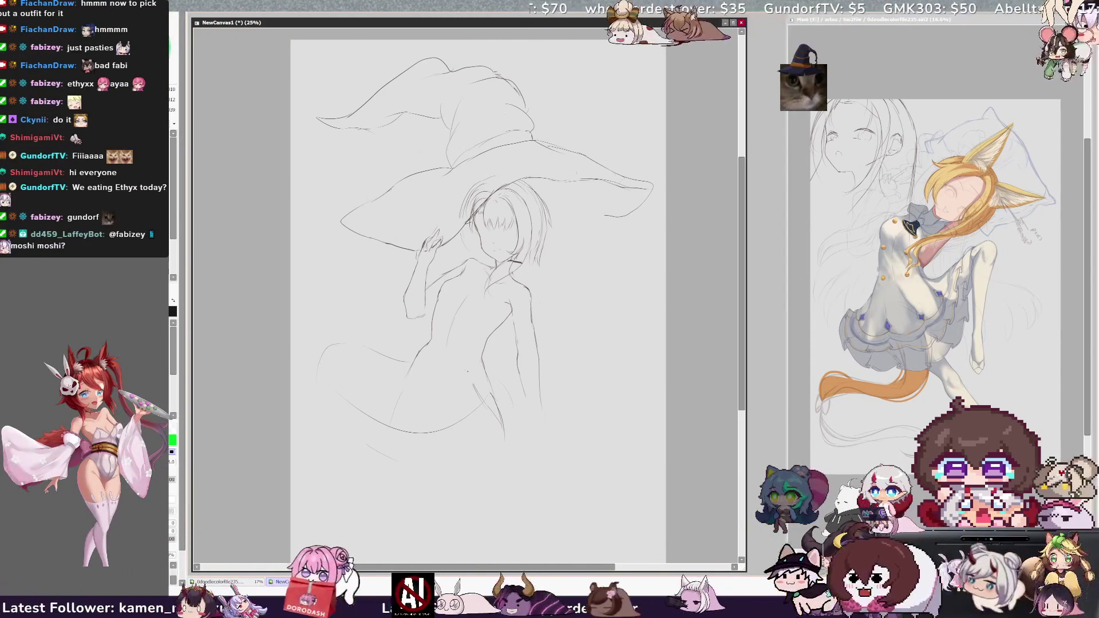
{"action": "left_click_drag", "start_coordinate": [552, 220], "coordinate": [604, 217]}
{"action": "left_click", "coordinate": [309, 115]}
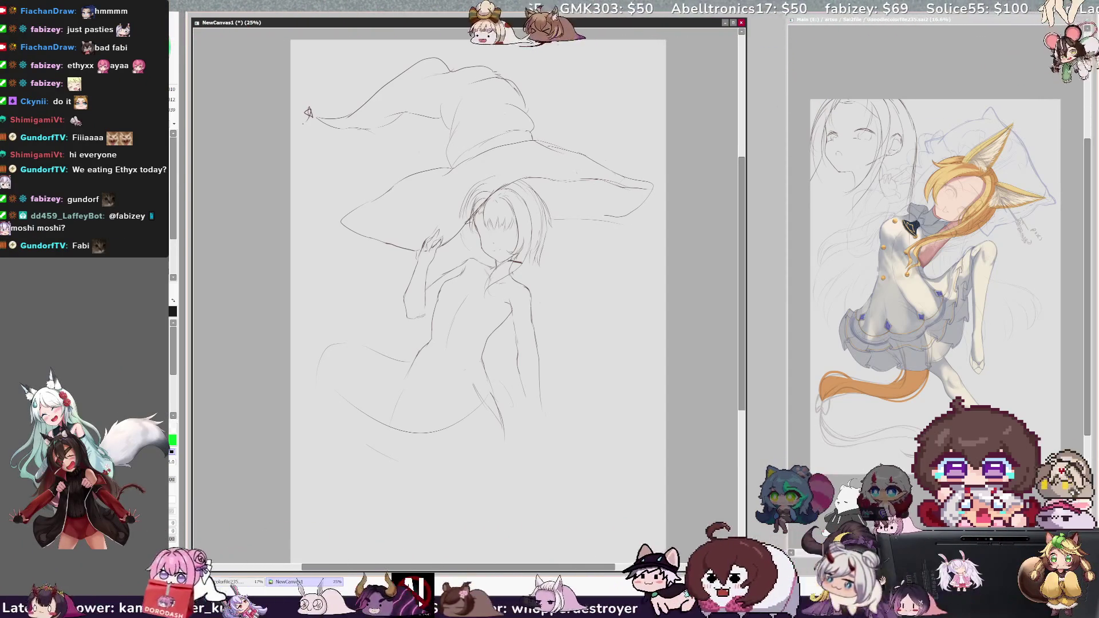
Redraw the hat's left side and top, then warp the top inward and nudge it left and down
{"action": "mouse_move", "coordinate": [320, 79]}
{"action": "left_mouse_down"}
{"action": "mouse_move", "coordinate": [373, 155]}
{"action": "mouse_move", "coordinate": [427, 146]}
{"action": "left_mouse_up"}
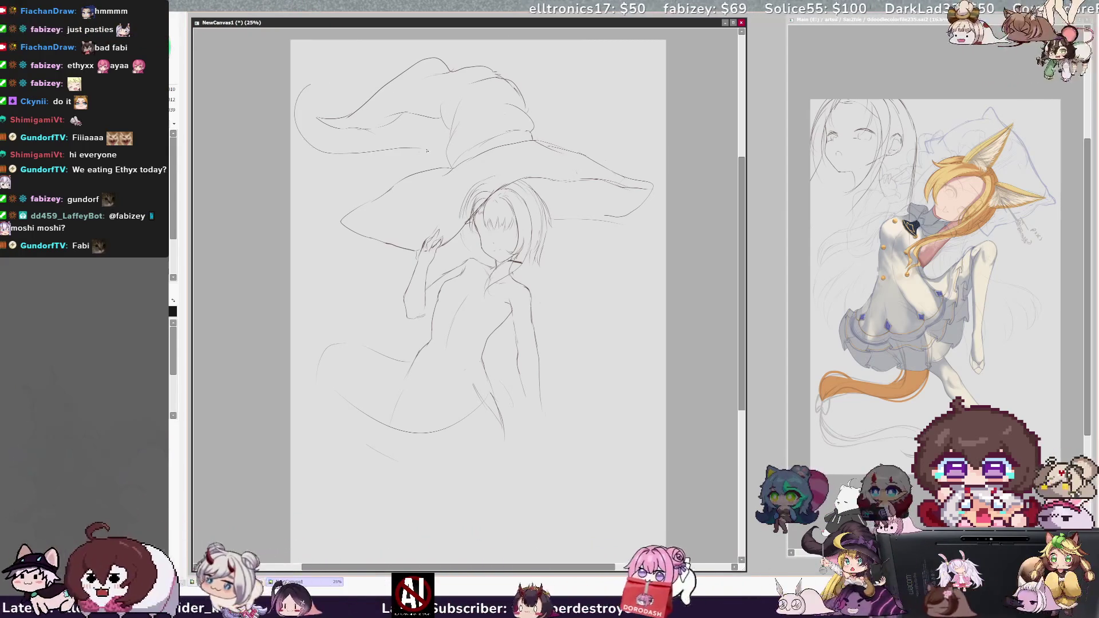
{"action": "left_click_drag", "start_coordinate": [463, 50], "coordinate": [538, 114]}
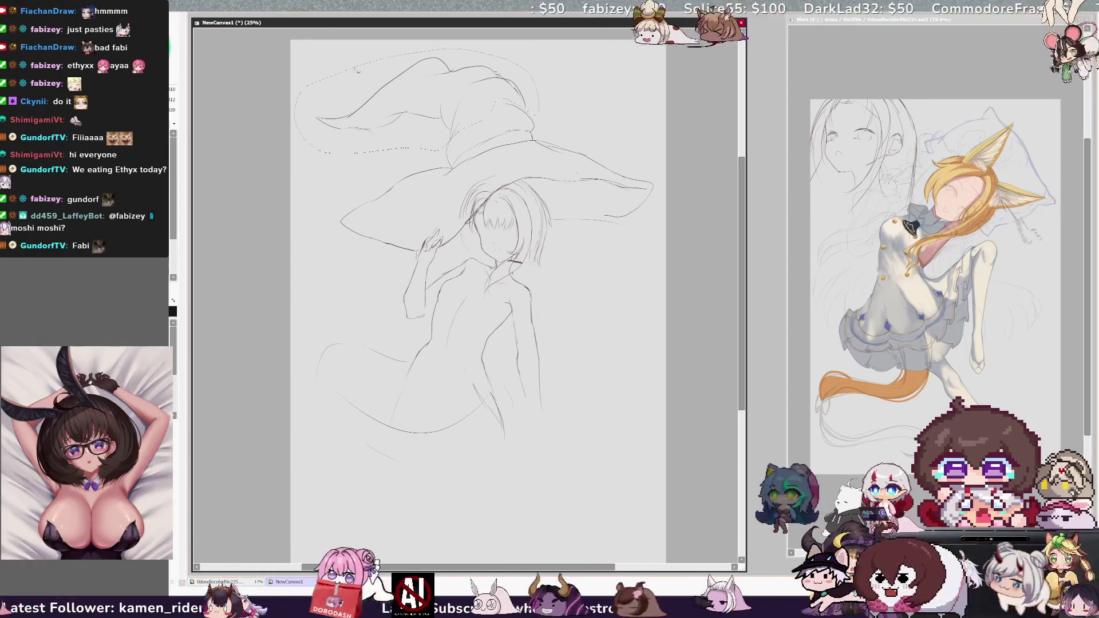
{"action": "left_click_drag", "start_coordinate": [314, 57], "coordinate": [351, 84]}
{"action": "left_click_drag", "start_coordinate": [315, 147], "coordinate": [351, 175]}
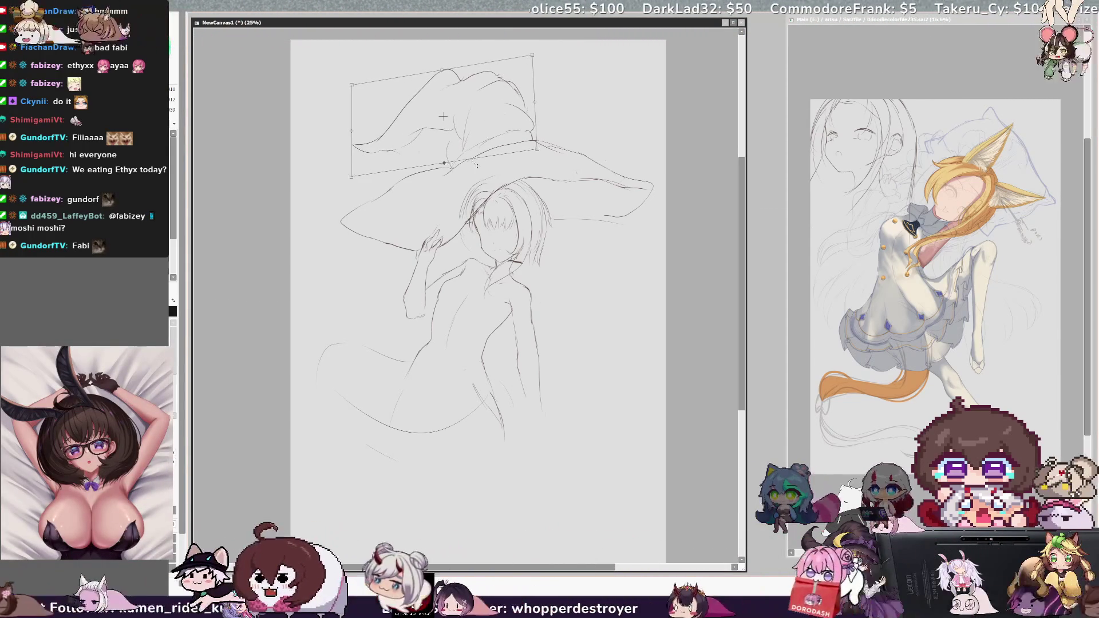
{"action": "left_click_drag", "start_coordinate": [520, 109], "coordinate": [512, 113]}
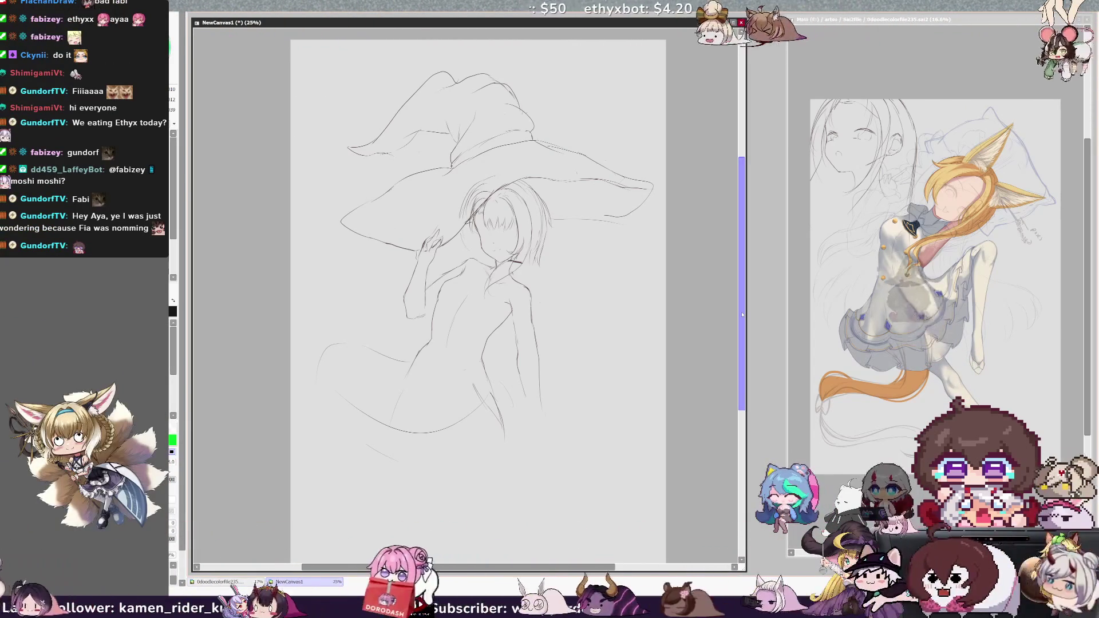
{"action": "left_click_drag", "start_coordinate": [614, 568], "coordinate": [618, 568]}
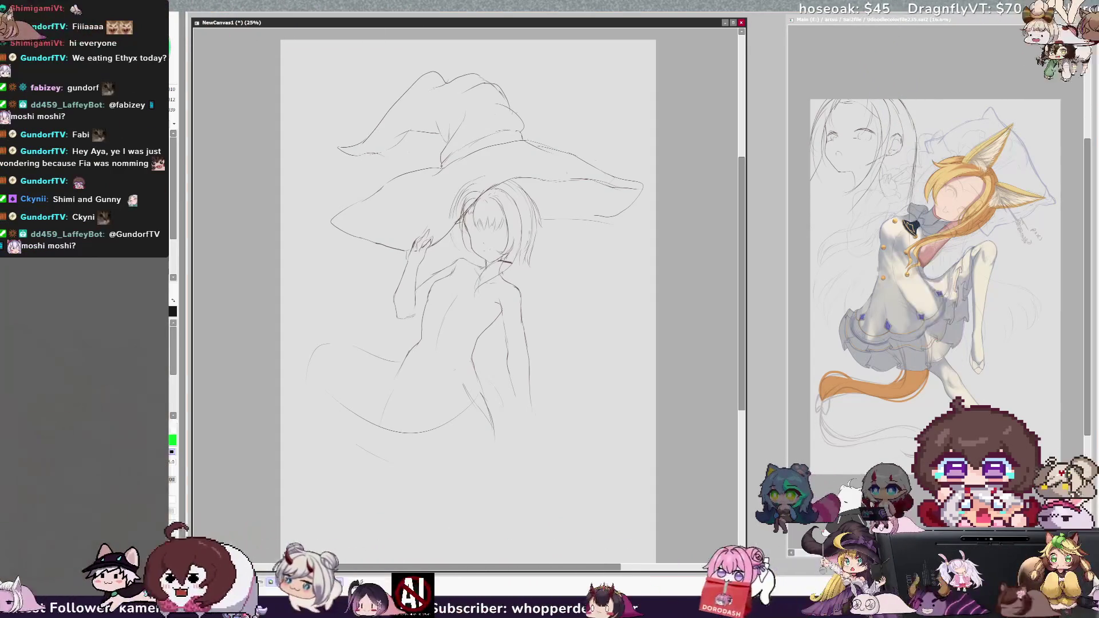
Switch to the reference picture document with Ctrl+Tab
{"action": "key", "text": "ctrl+Tab"}
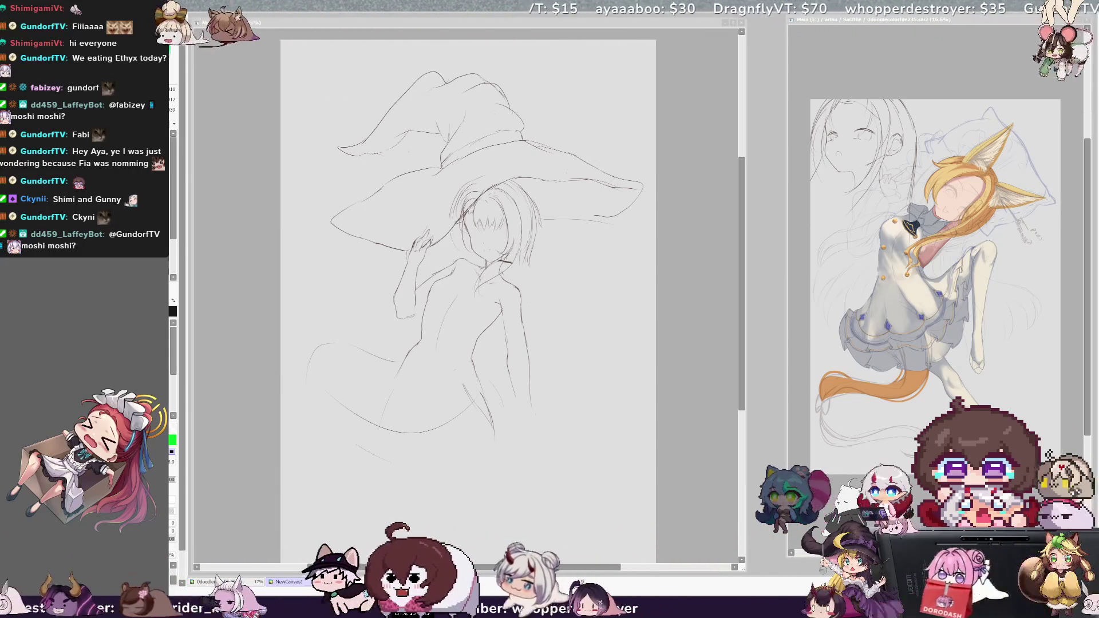
Return to the NewCanvas1 sketch and switch to the drawing tool on the E shortcut
{"action": "left_click", "coordinate": [622, 321]}
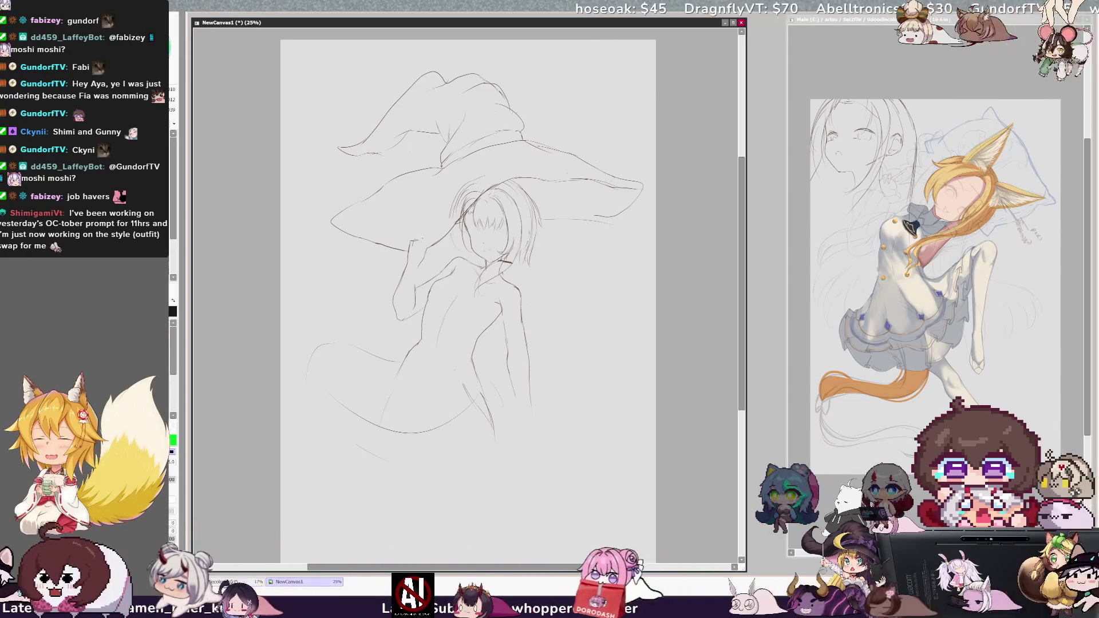
{"action": "key", "text": "e"}
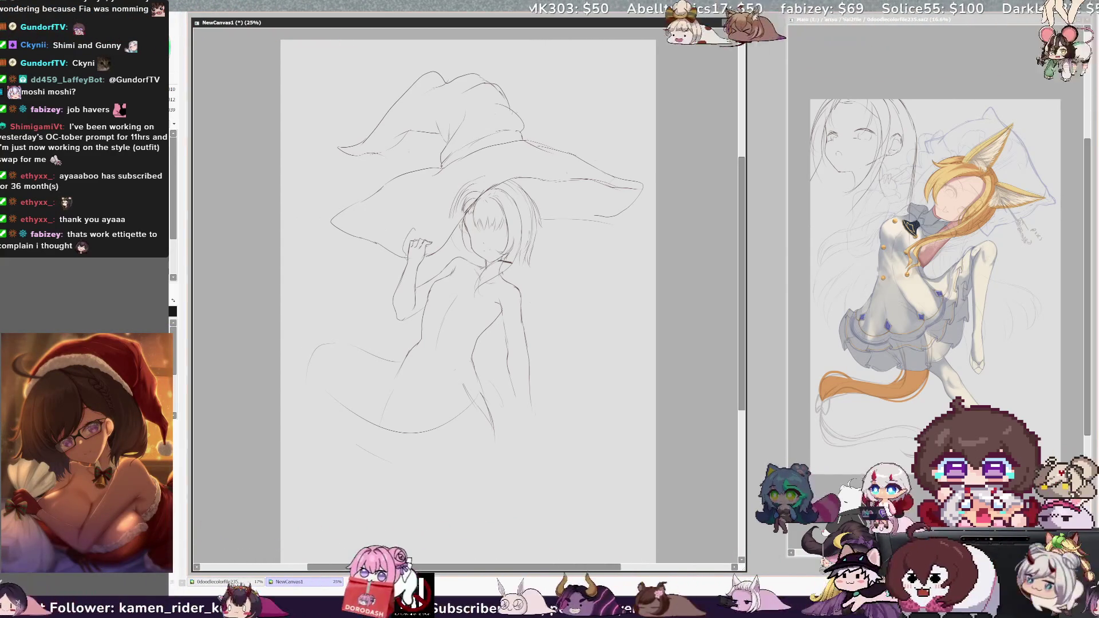
Squash the witch hat from the top, raise its right side, then erase part of the right brim line
{"action": "key", "text": "ctrl+t"}
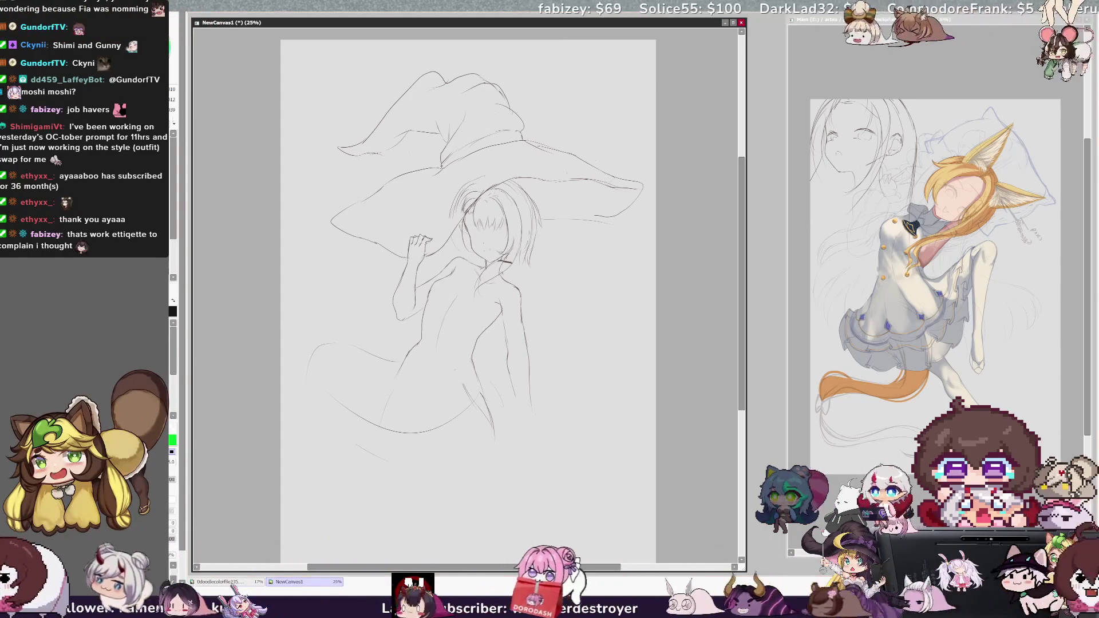
{"action": "scroll", "coordinate": [468, 300], "scroll_direction": "right", "scroll_amount": 1}
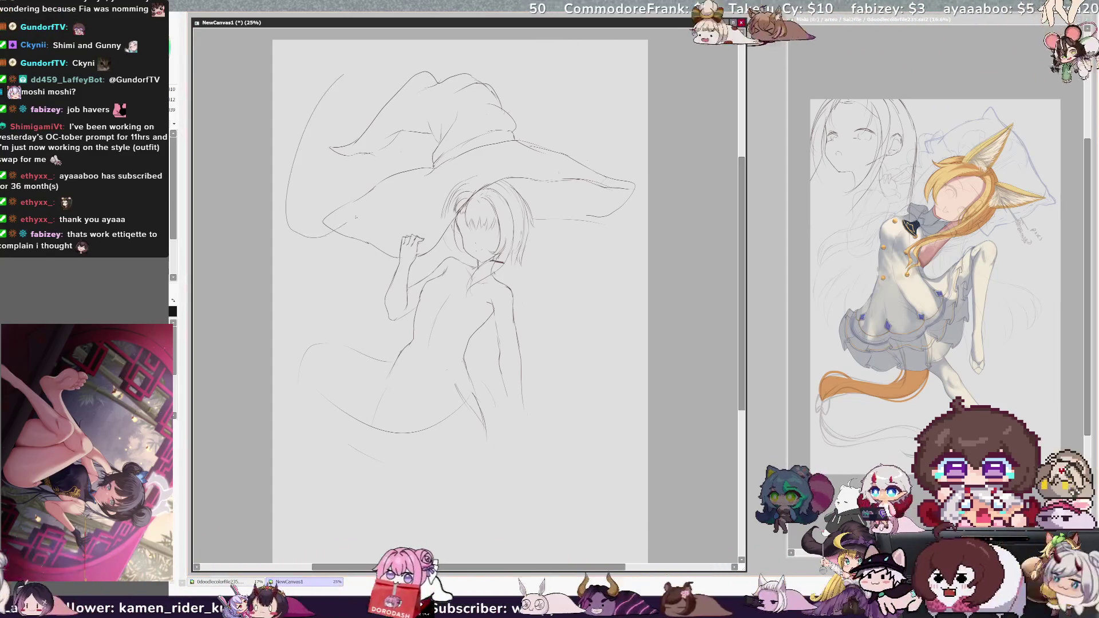
{"action": "mouse_move", "coordinate": [433, 192]}
{"action": "left_mouse_down"}
{"action": "mouse_move", "coordinate": [295, 171]}
{"action": "mouse_move", "coordinate": [640, 143]}
{"action": "mouse_move", "coordinate": [438, 166]}
{"action": "left_mouse_up"}
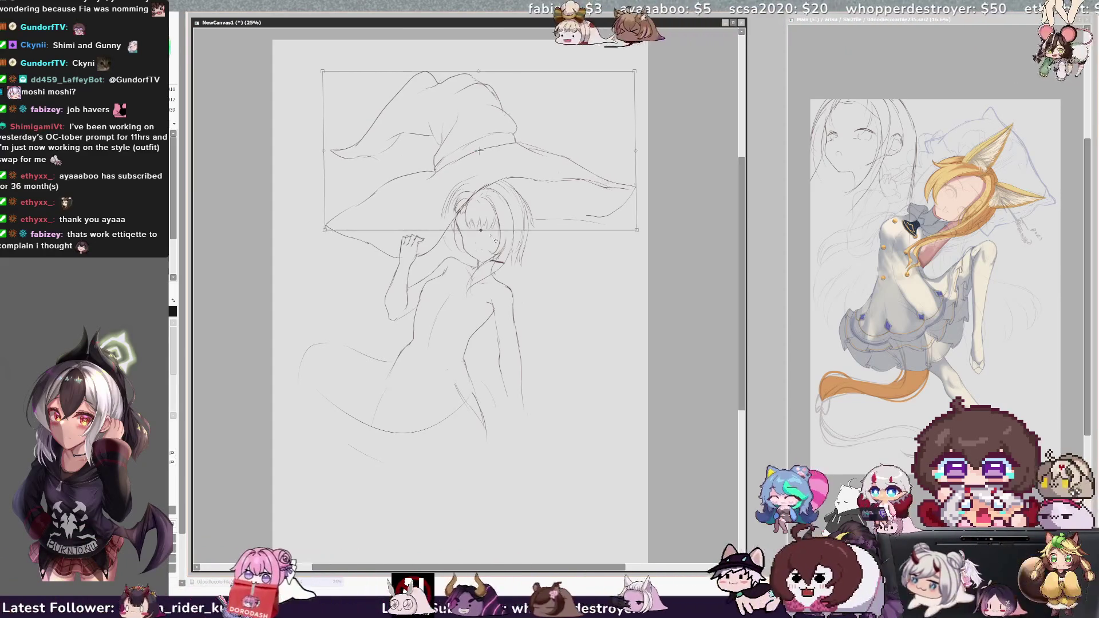
{"action": "left_click_drag", "start_coordinate": [479, 71], "coordinate": [478, 92]}
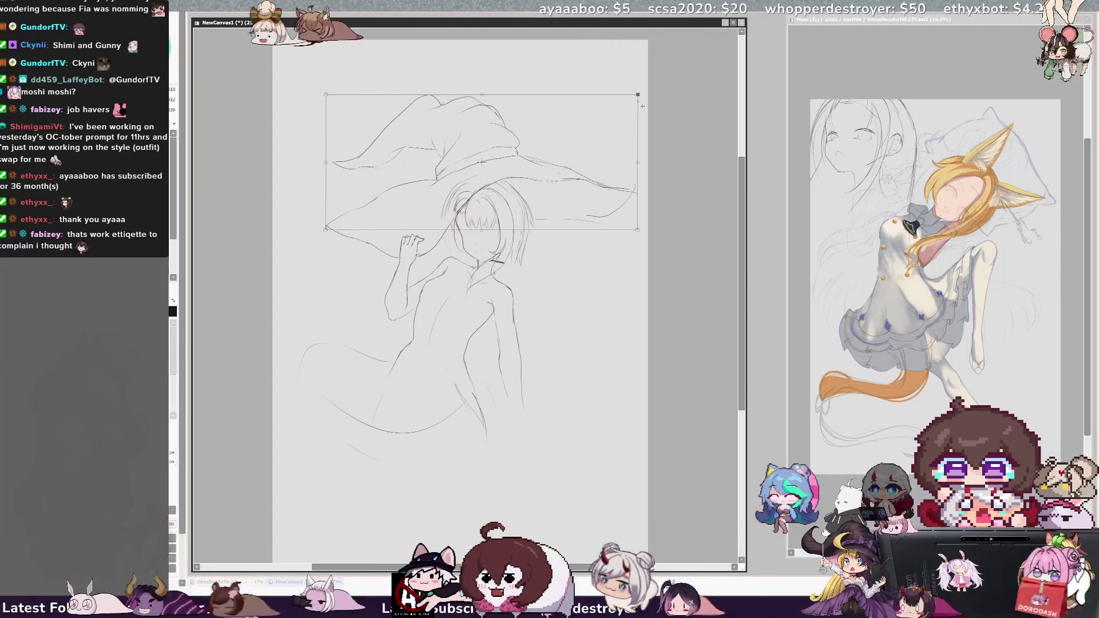
{"action": "left_click_drag", "start_coordinate": [643, 175], "coordinate": [642, 166]}
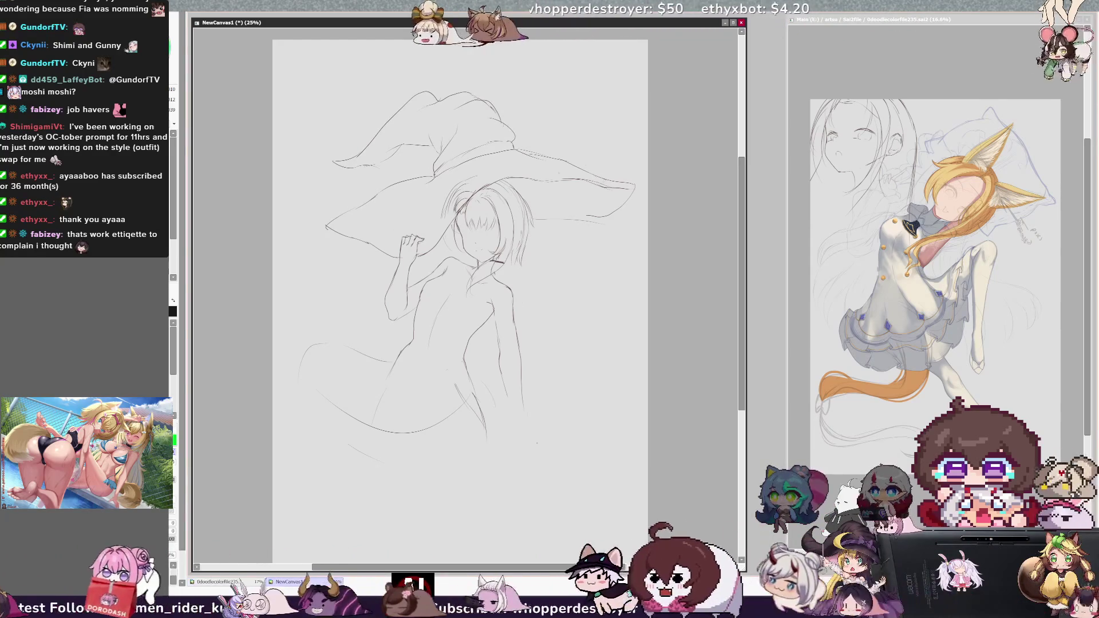
{"action": "left_click_drag", "start_coordinate": [587, 218], "coordinate": [611, 215]}
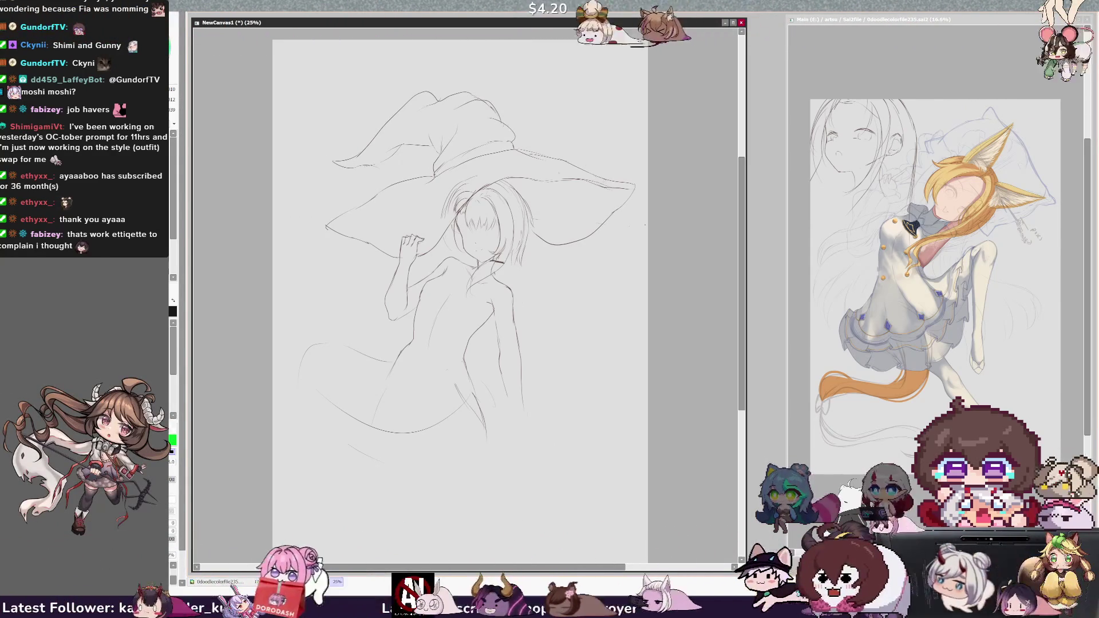
{"action": "left_click_drag", "start_coordinate": [620, 215], "coordinate": [591, 223]}
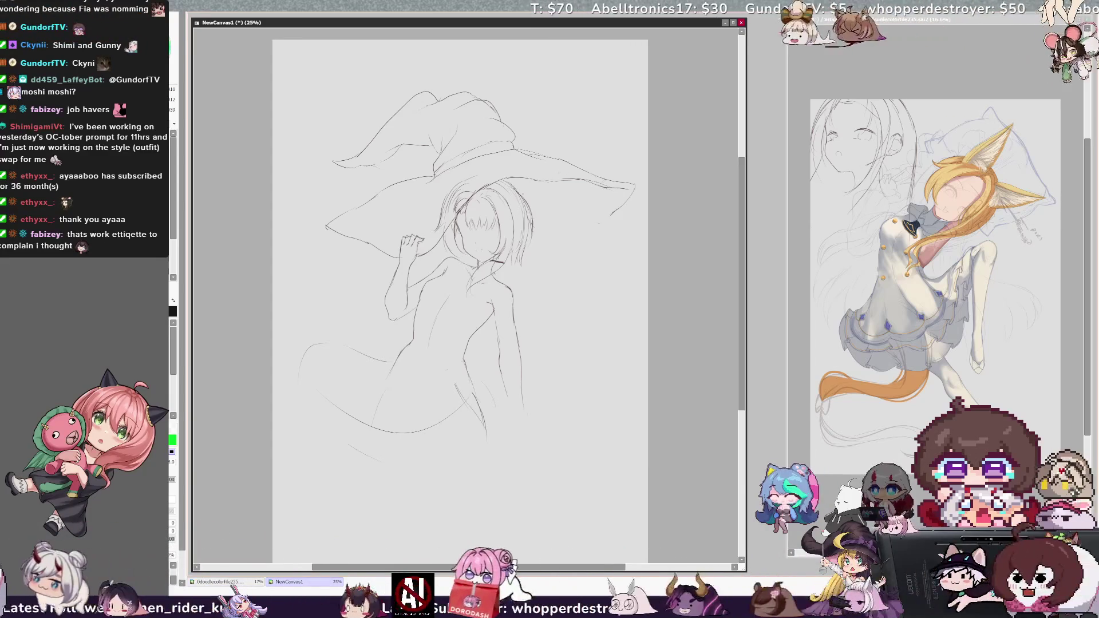
Mirror-check the sketch, then rotate the canvas view sideways and back upright
{"action": "key", "text": "h"}
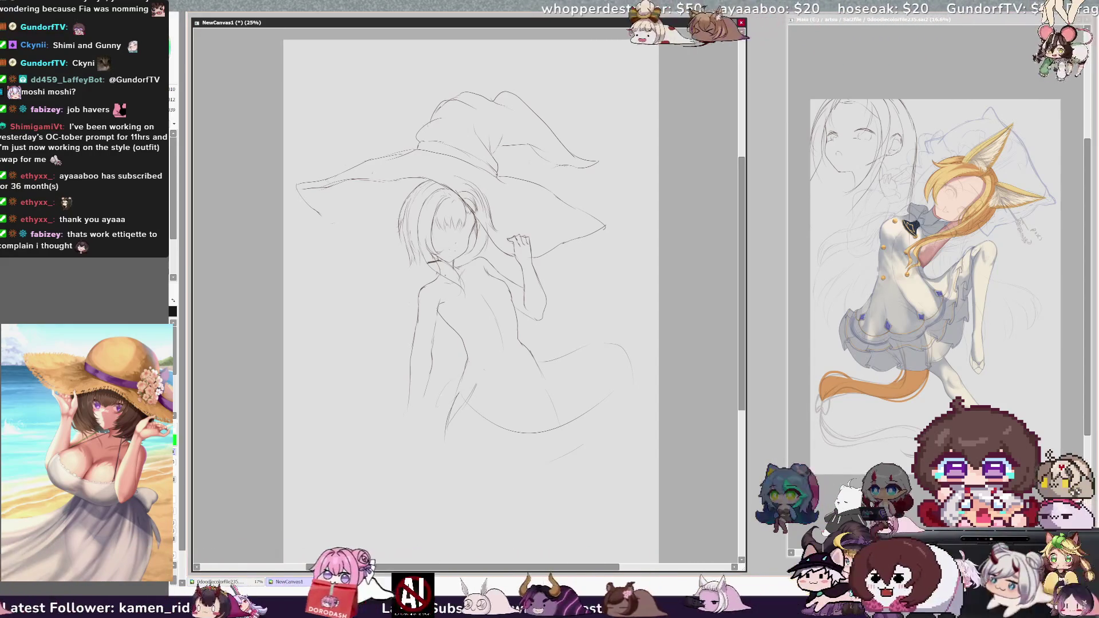
{"action": "key", "text": "h"}
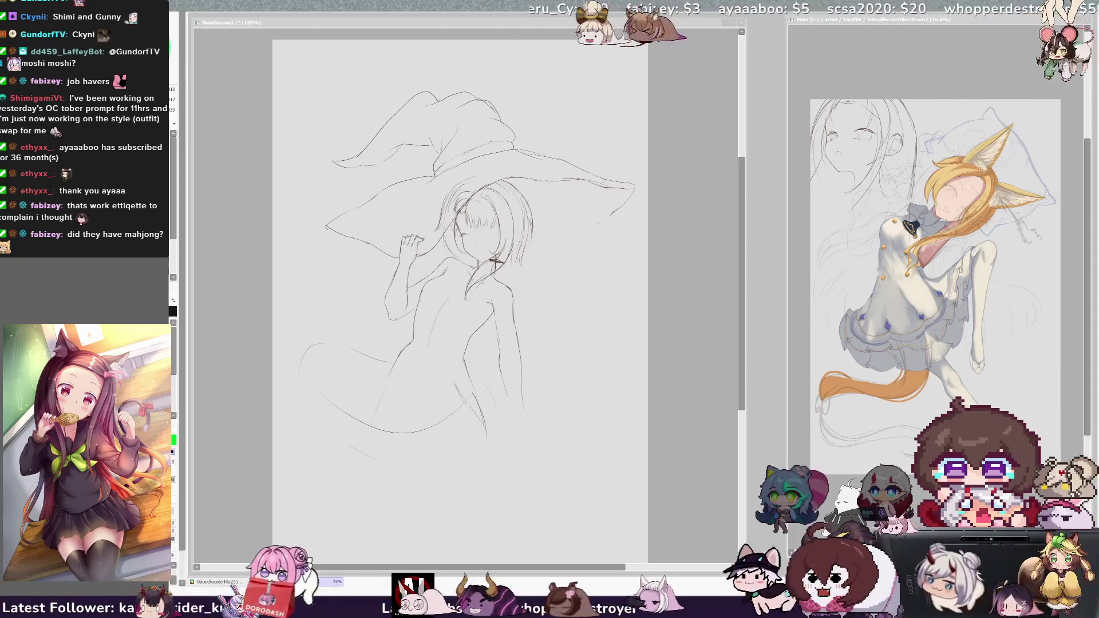
{"action": "left_click", "coordinate": [604, 201]}
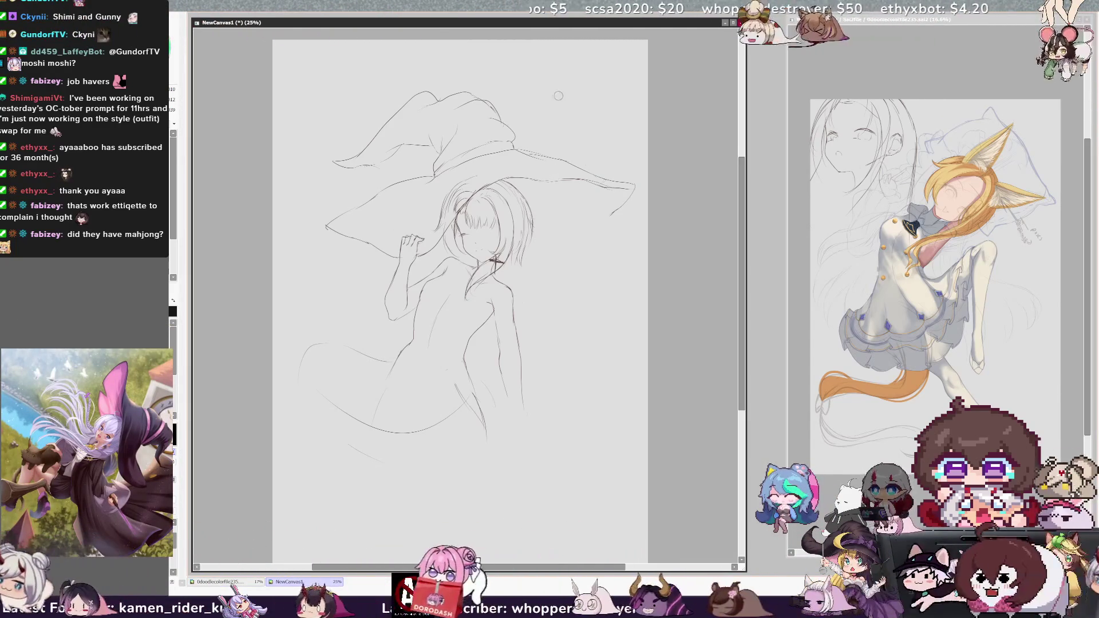
{"action": "key", "text": "Delete"}
{"action": "key", "text": "Delete"}
{"action": "key", "text": "Delete"}
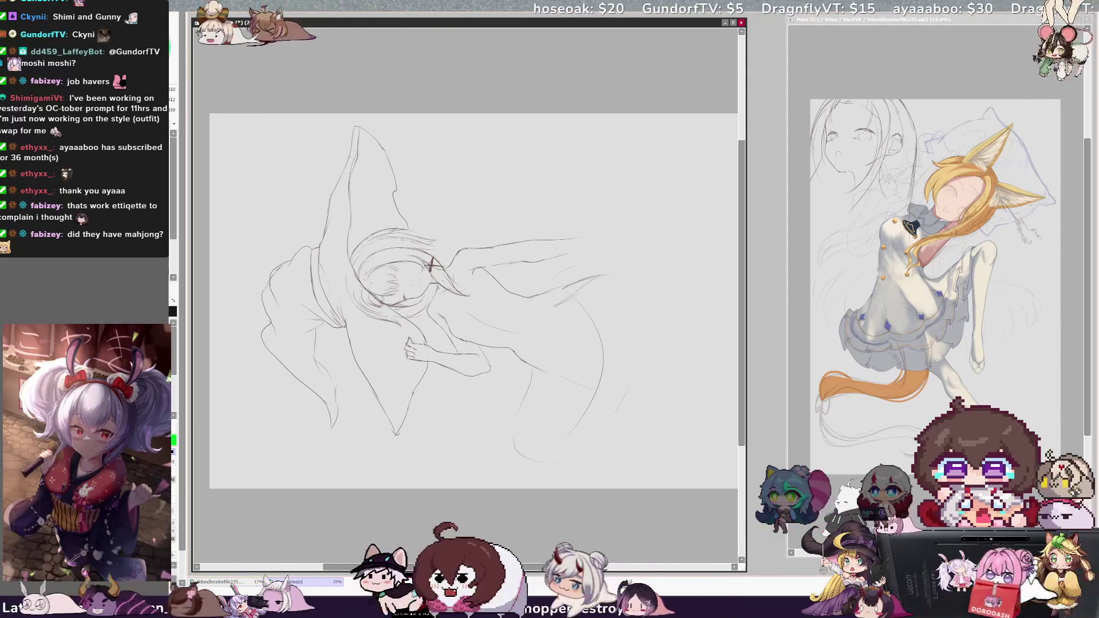
{"action": "key", "text": "Home"}
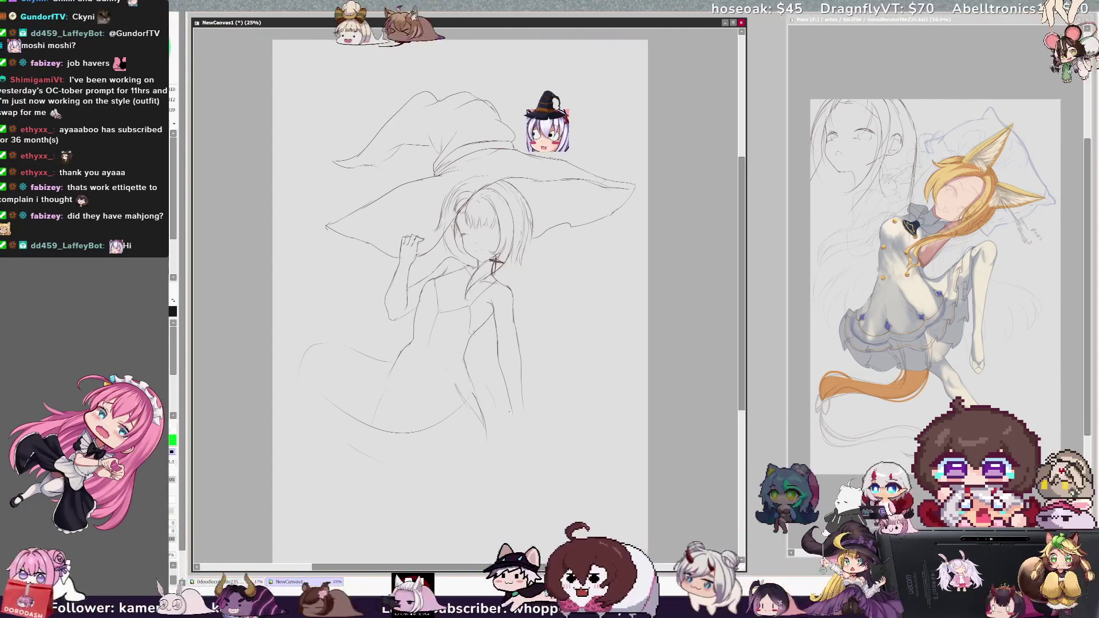
{"action": "key", "text": "h"}
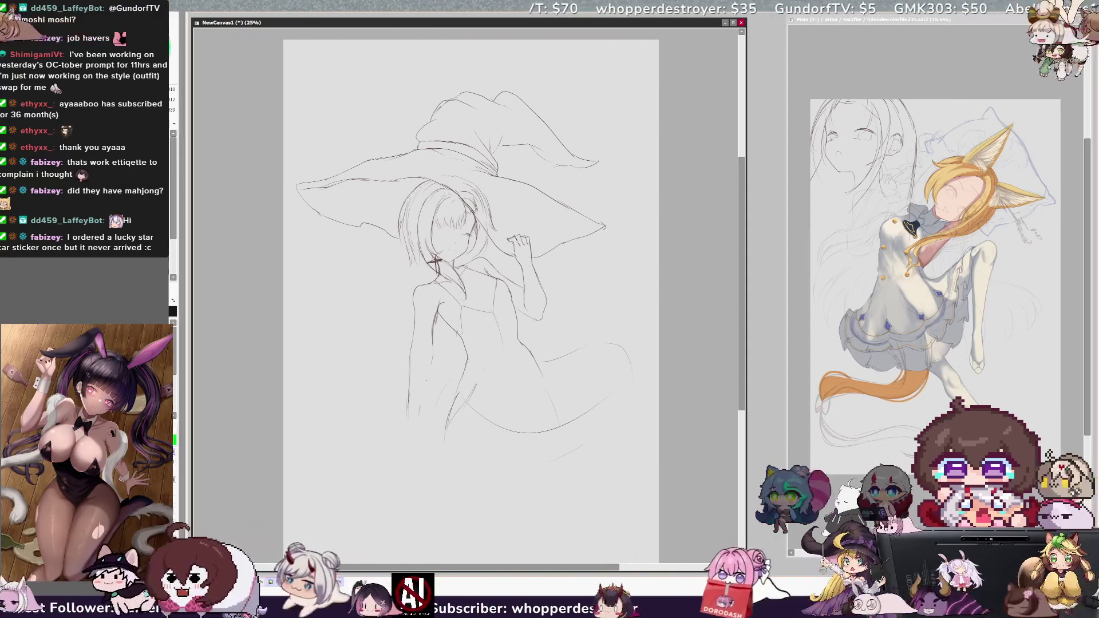
{"action": "key", "text": "h"}
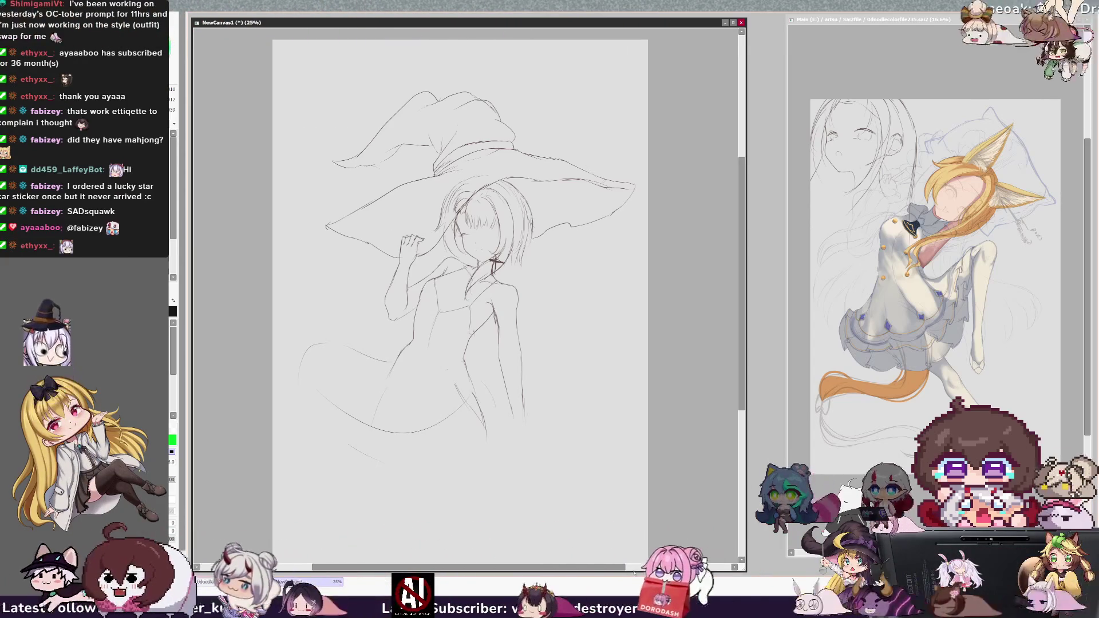
Reposition the canvas view and mirror it briefly to check proportions
{"action": "left_click_drag", "start_coordinate": [621, 566], "coordinate": [627, 566]}
{"action": "left_click_drag", "start_coordinate": [742, 406], "coordinate": [744, 416]}
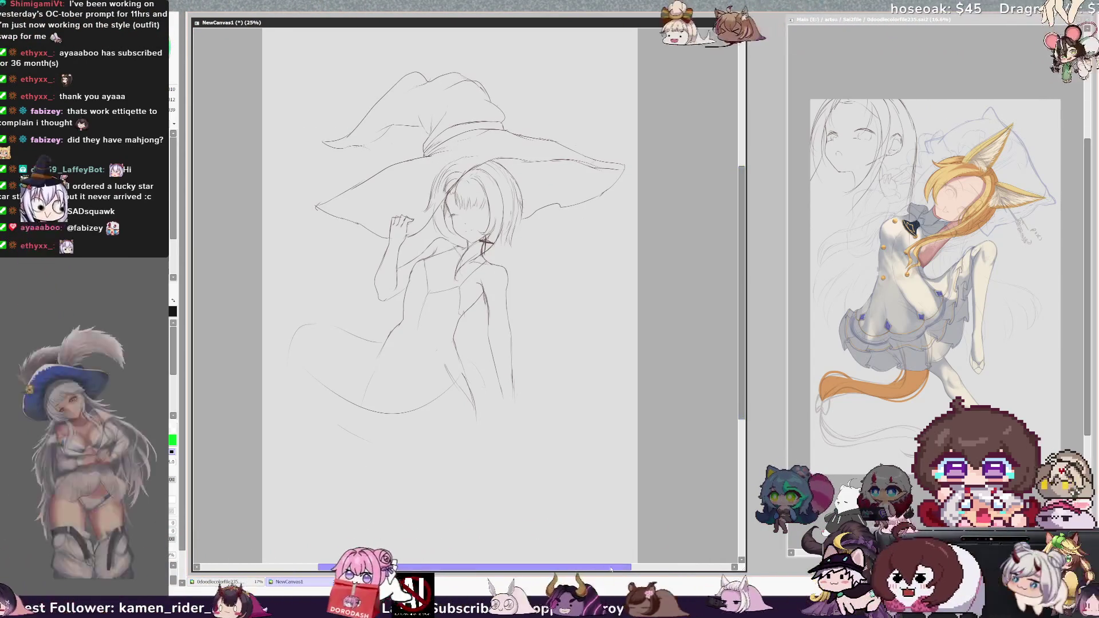
{"action": "left_click_drag", "start_coordinate": [610, 567], "coordinate": [587, 568]}
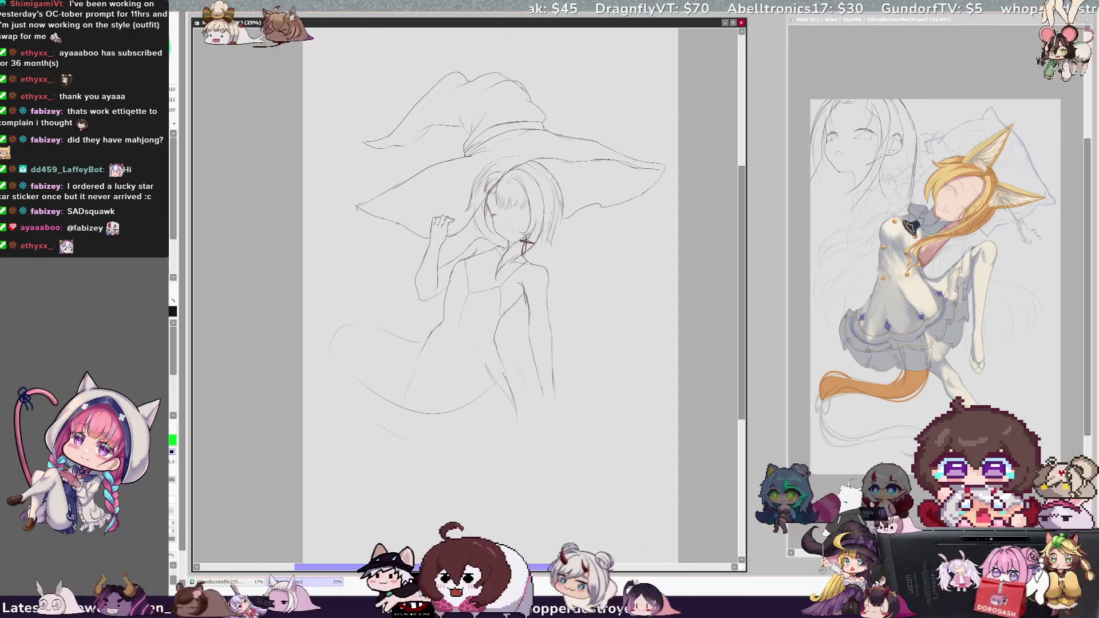
{"action": "left_click_drag", "start_coordinate": [742, 409], "coordinate": [742, 418]}
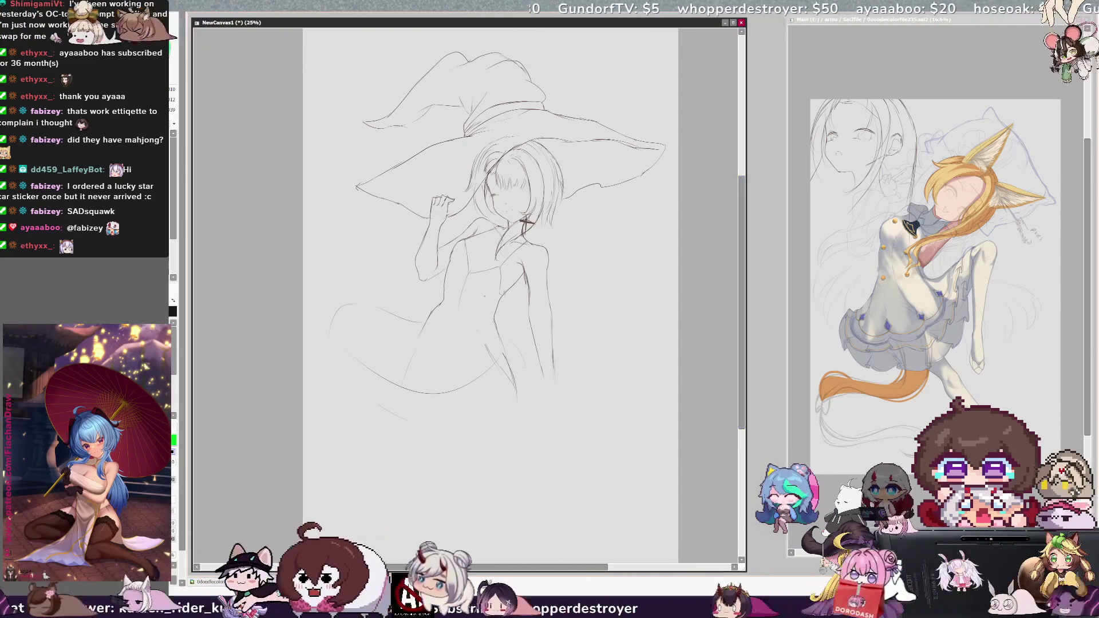
{"action": "key", "text": "h"}
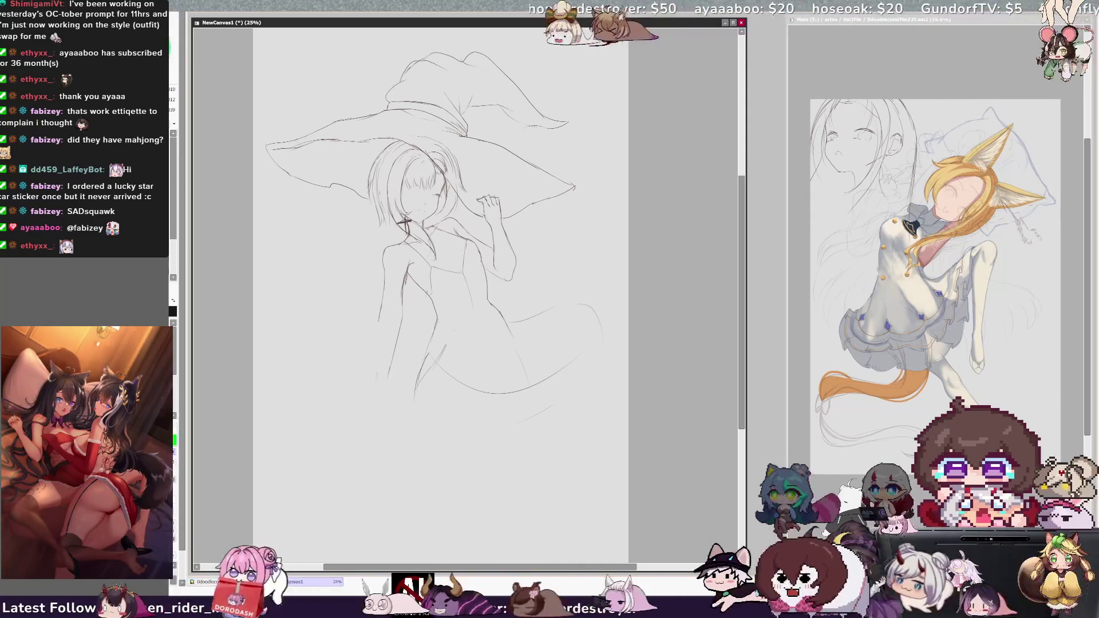
{"action": "key", "text": "h"}
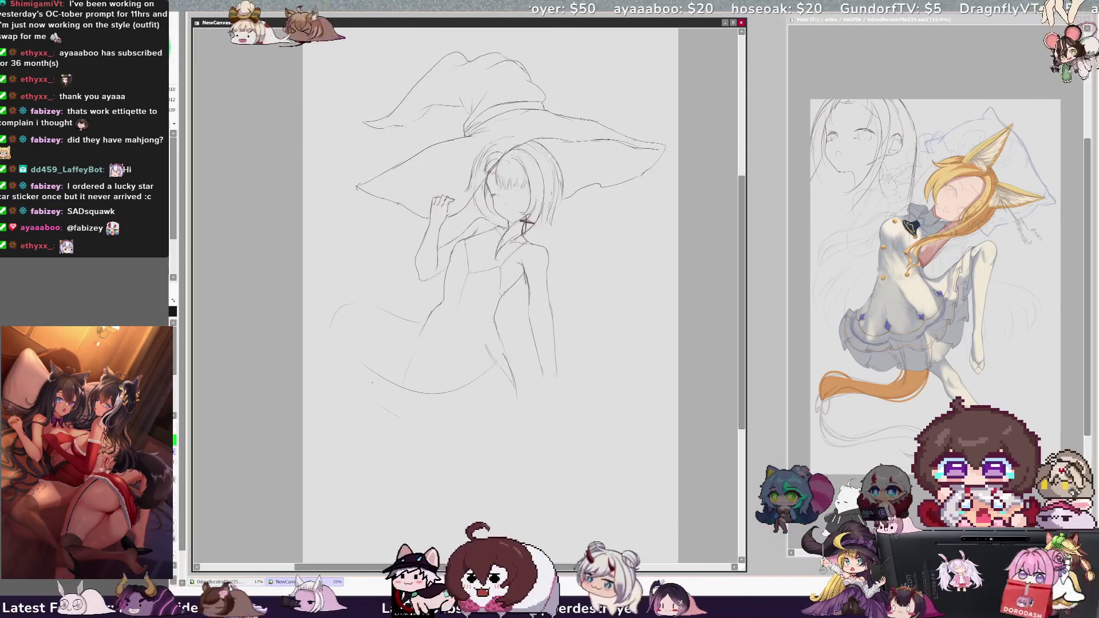
Extend the skirt line down to the right and sketch a small hand at lower right
{"action": "left_click_drag", "start_coordinate": [552, 333], "coordinate": [556, 356]}
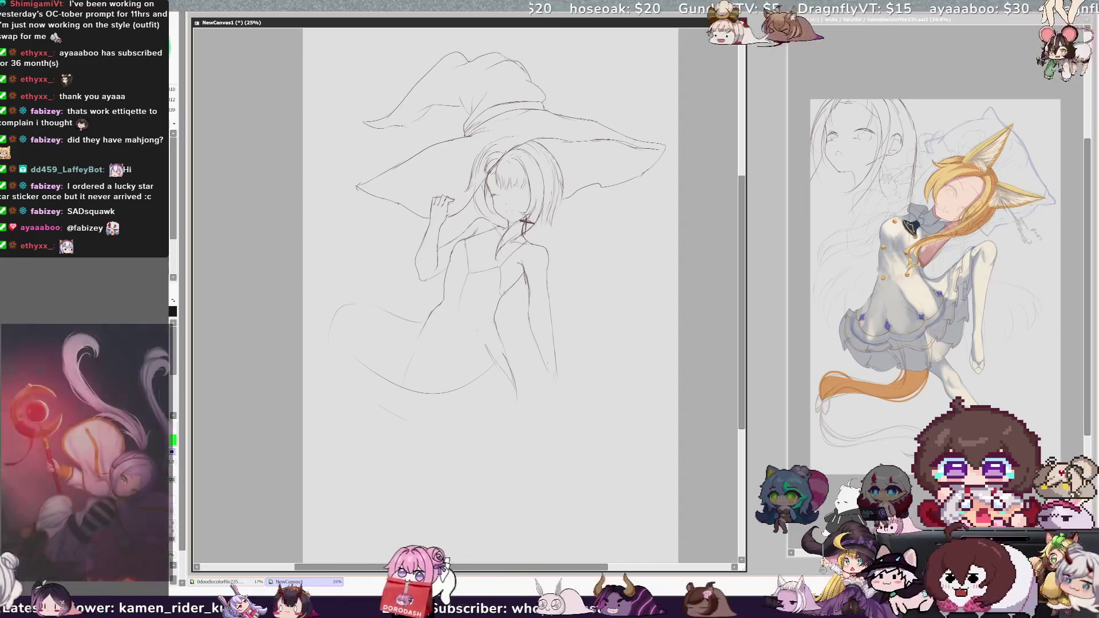
{"action": "left_click_drag", "start_coordinate": [559, 375], "coordinate": [578, 400]}
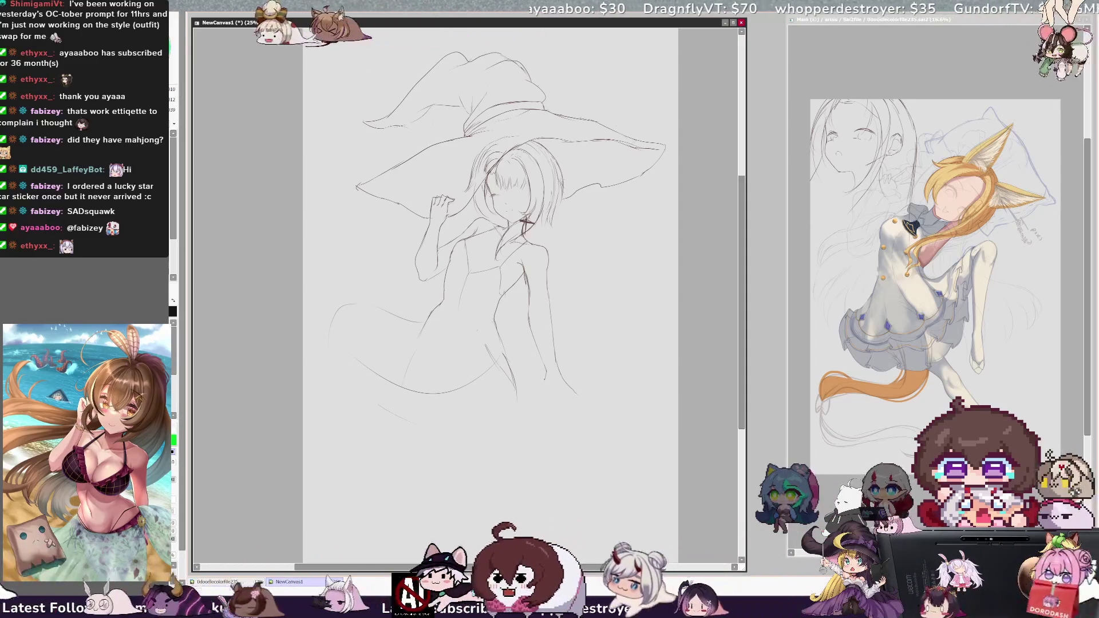
{"action": "left_click_drag", "start_coordinate": [544, 383], "coordinate": [553, 389]}
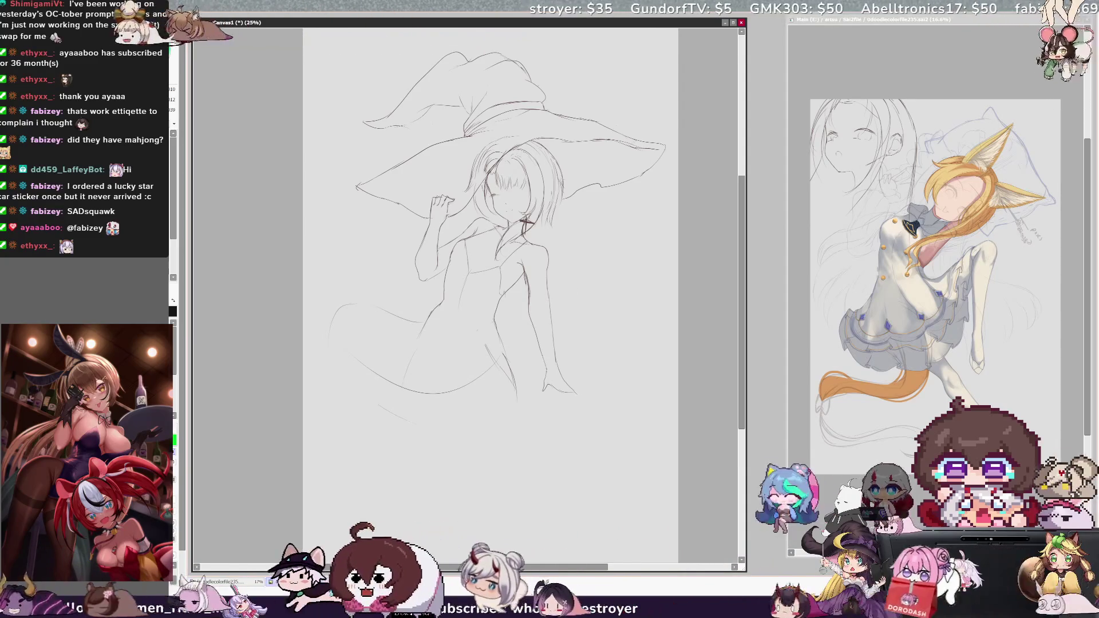
{"action": "key", "text": "h"}
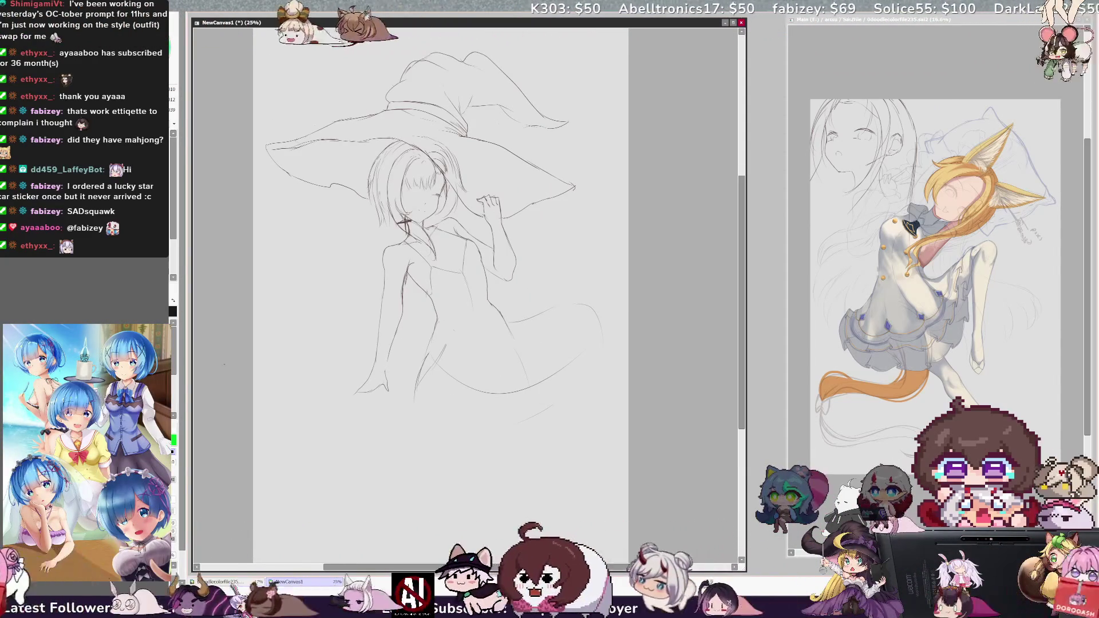
Enlarge the skirt-side hand slightly and redraw its curved arm and finger detail strokes
{"action": "mouse_move", "coordinate": [355, 378]}
{"action": "left_mouse_down"}
{"action": "mouse_move", "coordinate": [366, 416]}
{"action": "mouse_move", "coordinate": [368, 366]}
{"action": "left_mouse_up"}
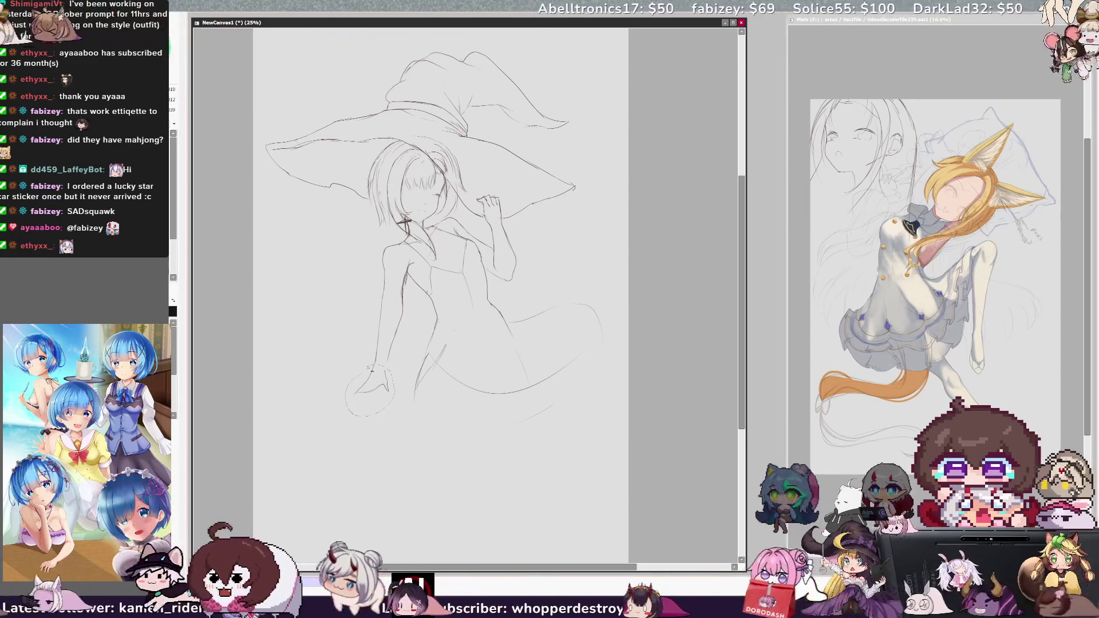
{"action": "left_click_drag", "start_coordinate": [349, 415], "coordinate": [347, 418]}
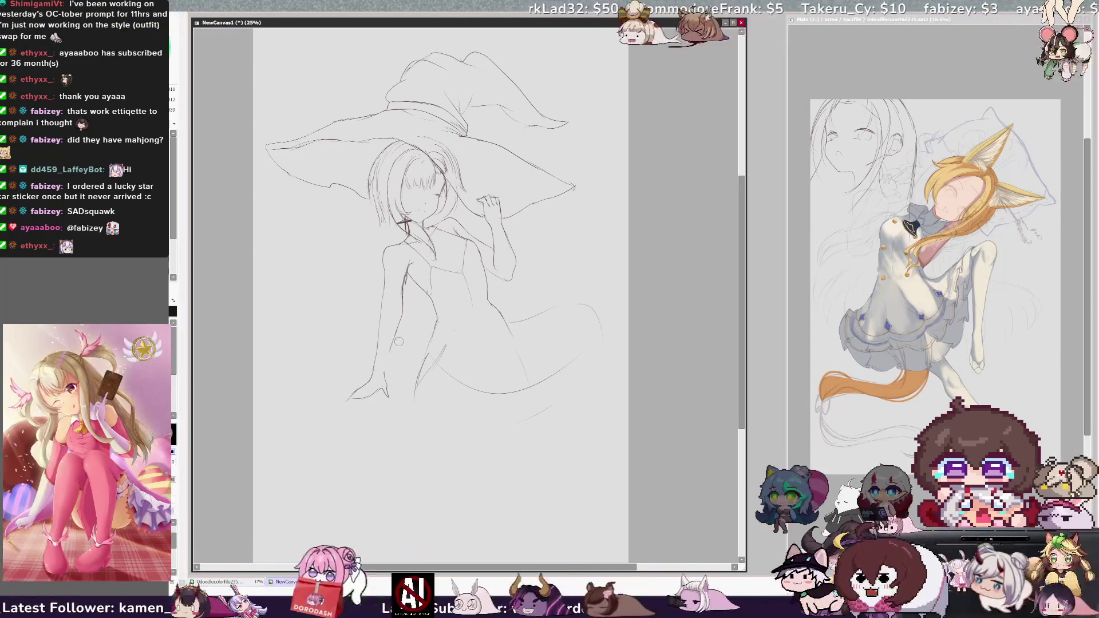
{"action": "key", "text": "ctrl+z"}
{"action": "left_click_drag", "start_coordinate": [400, 300], "coordinate": [391, 352]}
{"action": "key", "text": "ctrl+z"}
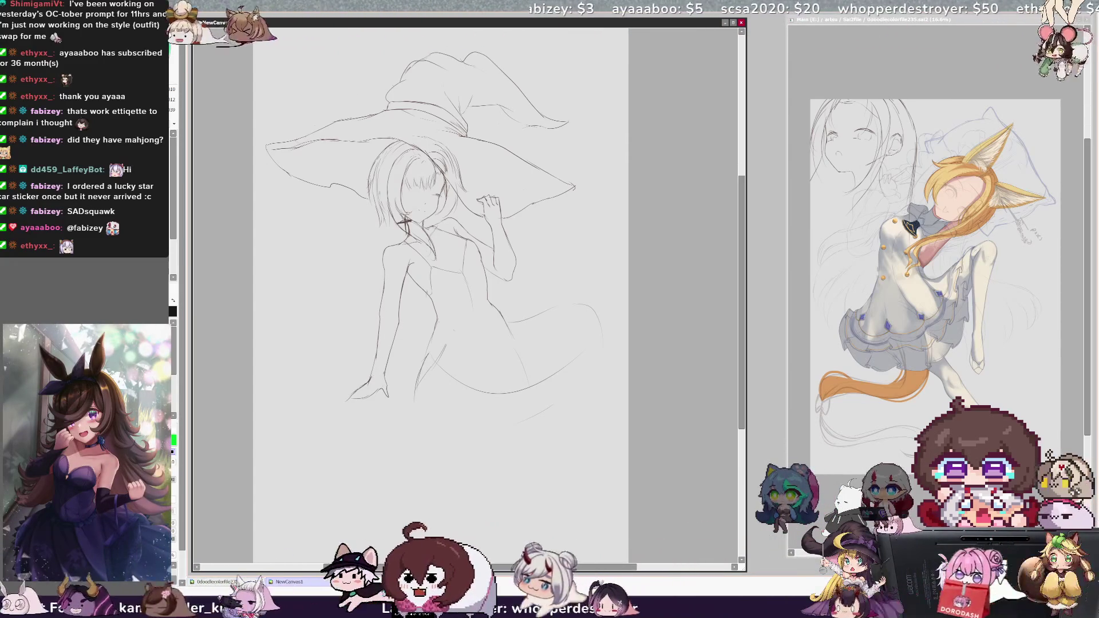
{"action": "left_click_drag", "start_coordinate": [378, 391], "coordinate": [386, 390]}
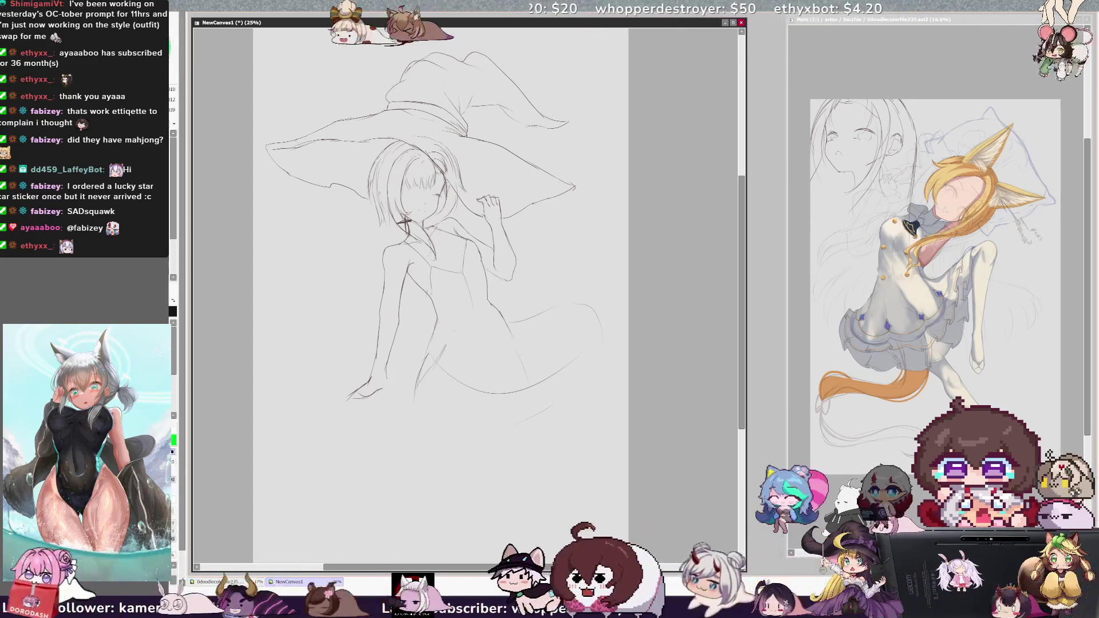
{"action": "key", "text": "h"}
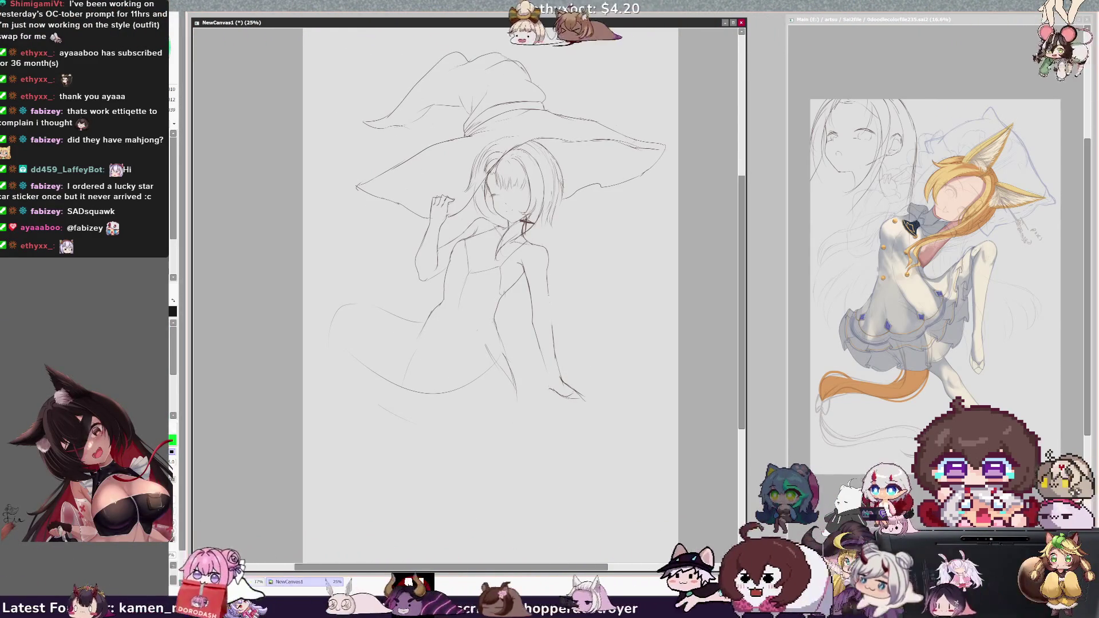
Redraw the right arm line longer and draw the arm outline down from the hand
{"action": "key", "text": "ctrl+z"}
{"action": "left_click_drag", "start_coordinate": [551, 318], "coordinate": [556, 392]}
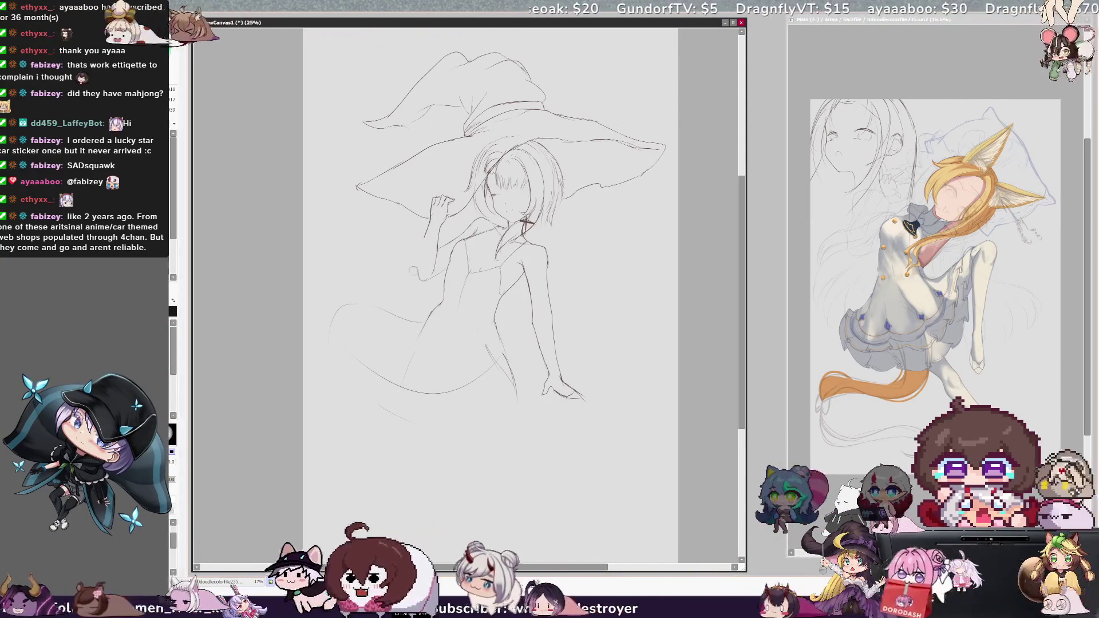
{"action": "left_click_drag", "start_coordinate": [429, 228], "coordinate": [416, 269]}
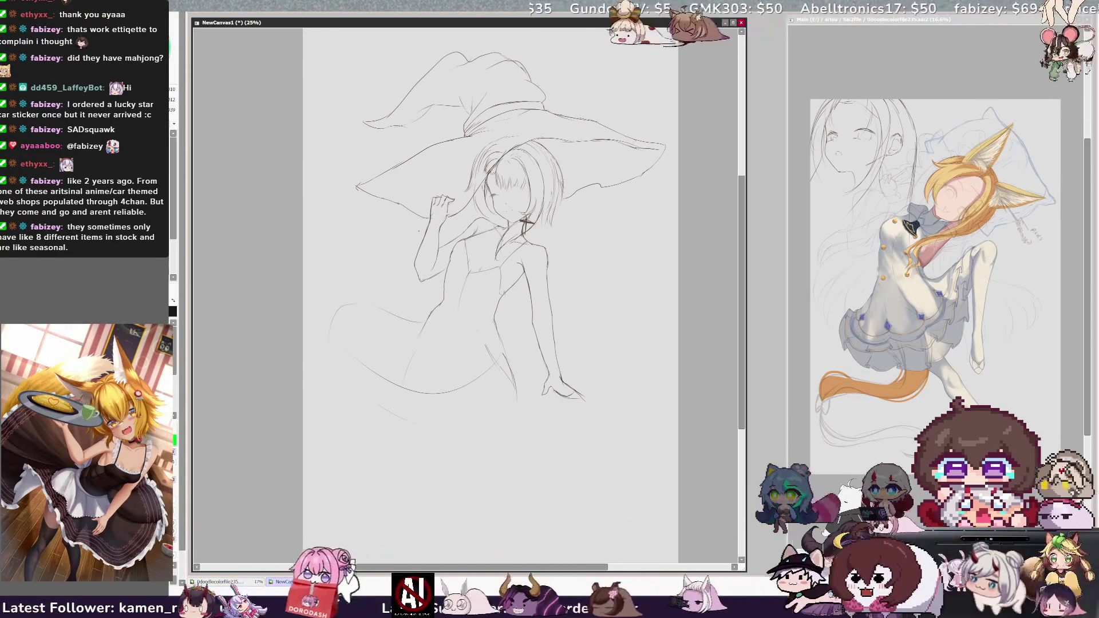
{"action": "left_click_drag", "start_coordinate": [559, 182], "coordinate": [553, 224]}
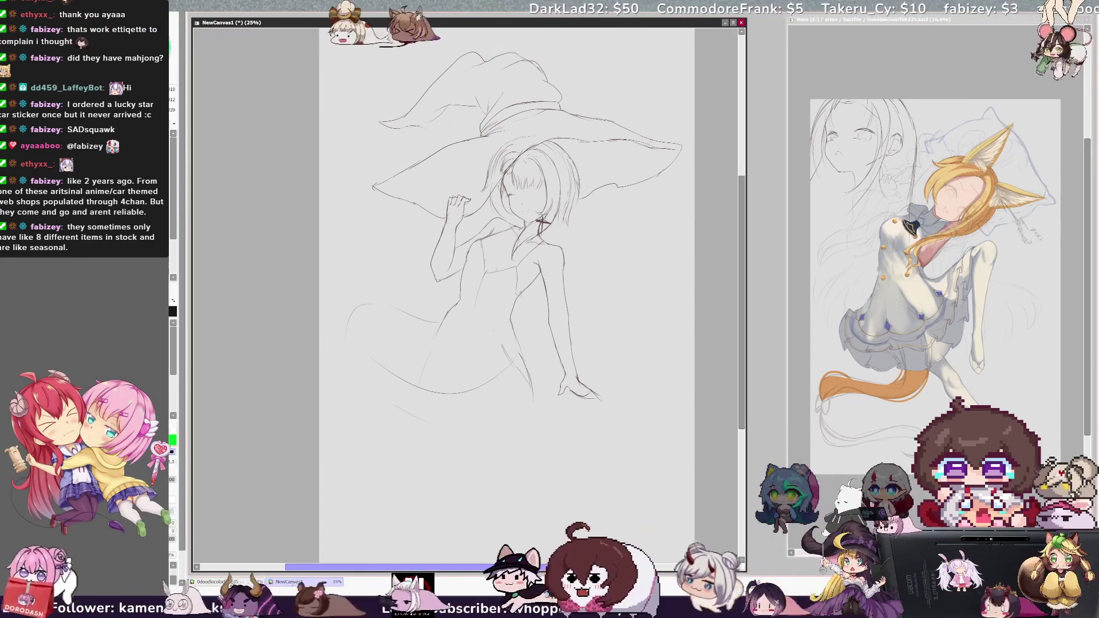
Widen the canvas window slightly, scroll to the top of the paper, and mirror the view
{"action": "left_click_drag", "start_coordinate": [746, 383], "coordinate": [749, 383]}
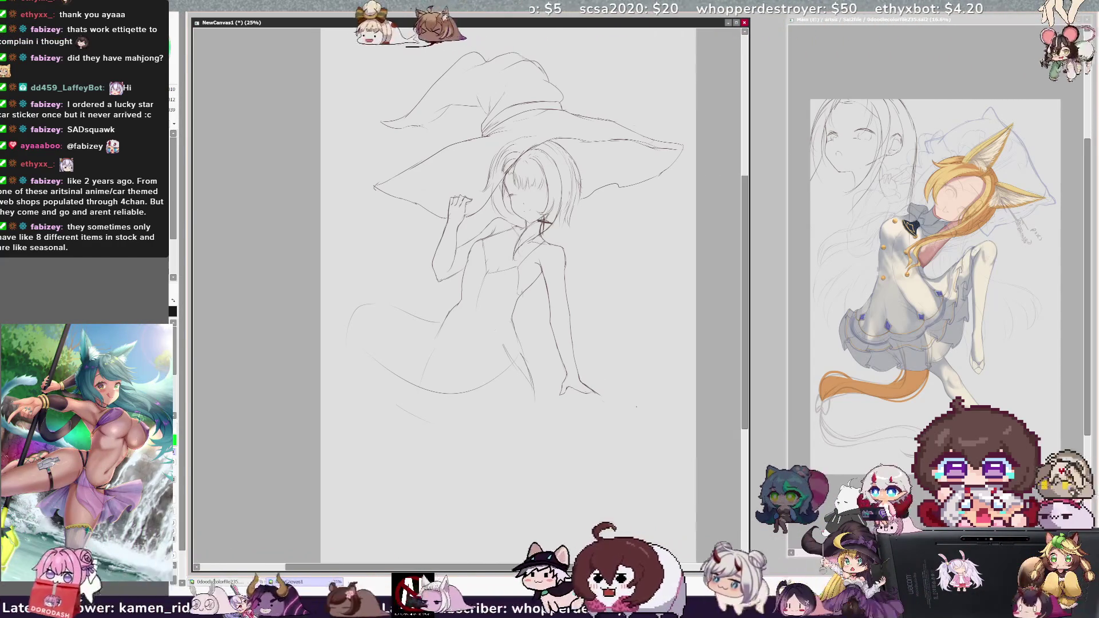
{"action": "scroll", "coordinate": [746, 408], "scroll_direction": "down", "scroll_amount": 1}
{"action": "scroll", "coordinate": [746, 407], "scroll_direction": "up", "scroll_amount": 3}
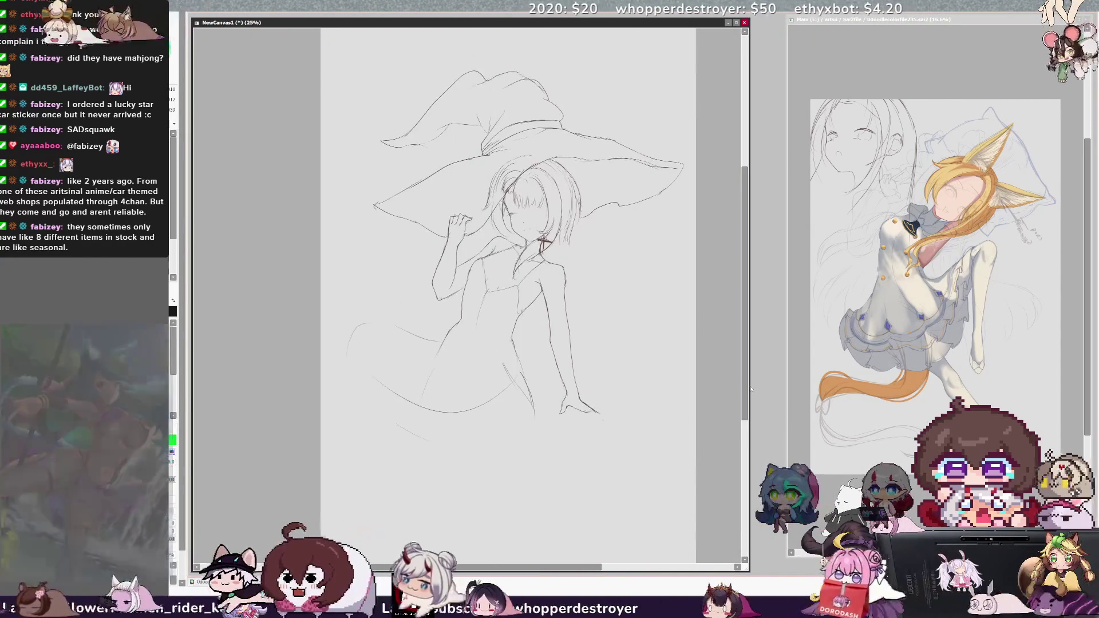
{"action": "key", "text": "h"}
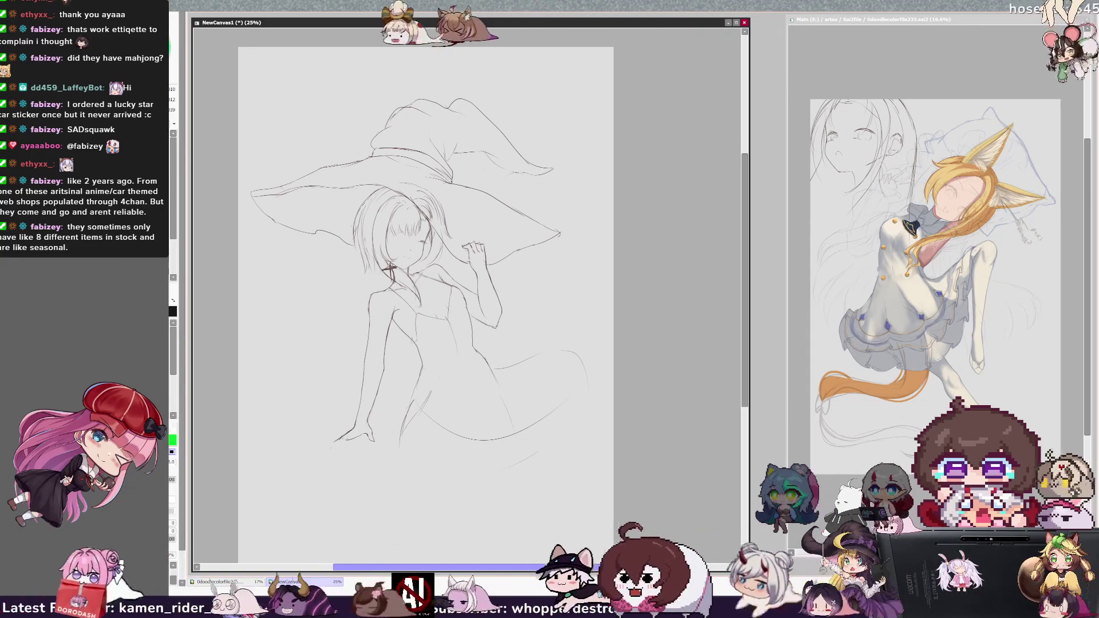
Stretch the lasso-selected lower-left limb further down-left toward the ground, then mirror the view
{"action": "scroll", "coordinate": [624, 567], "scroll_direction": "left", "scroll_amount": 2}
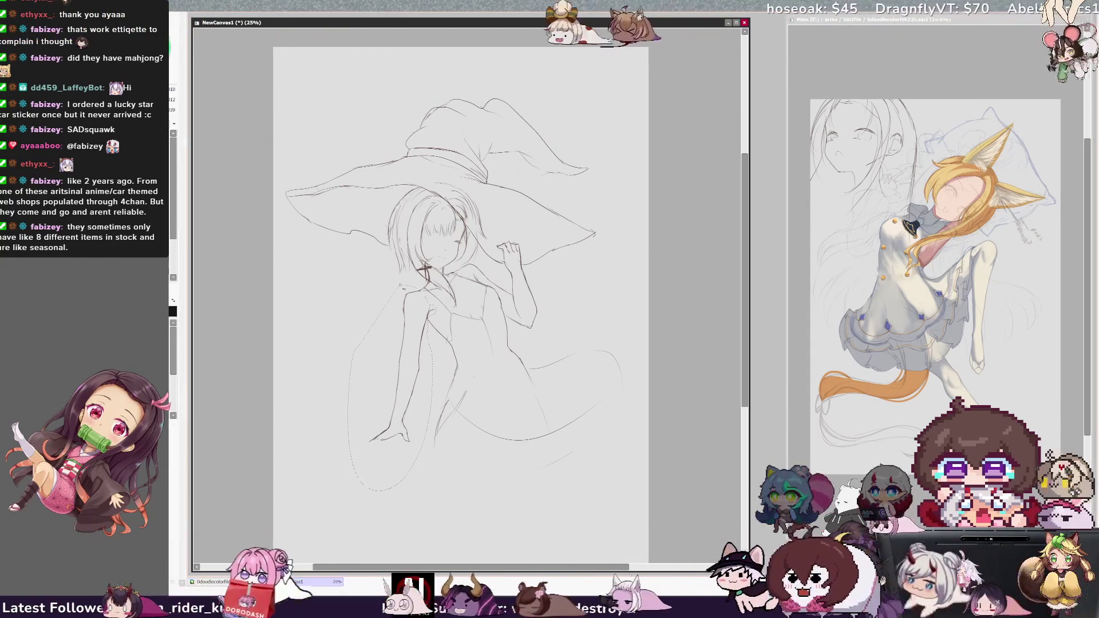
{"action": "key", "text": "ctrl+t"}
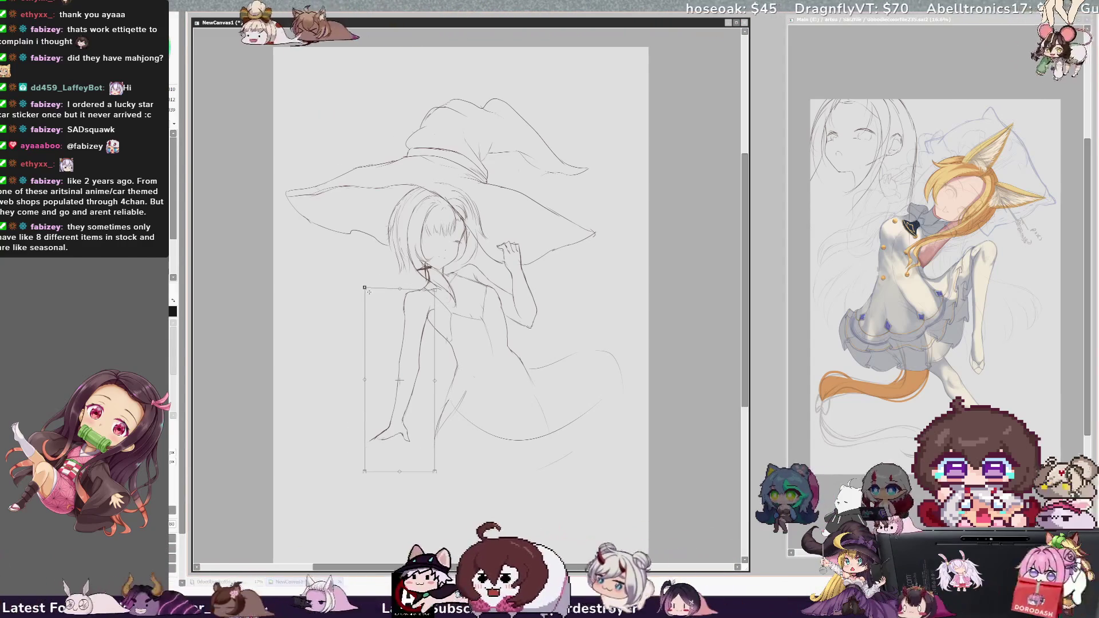
{"action": "mouse_move", "coordinate": [399, 473]}
{"action": "left_mouse_down"}
{"action": "mouse_move", "coordinate": [392, 507]}
{"action": "mouse_move", "coordinate": [384, 489]}
{"action": "left_mouse_up"}
{"action": "key", "text": "Return"}
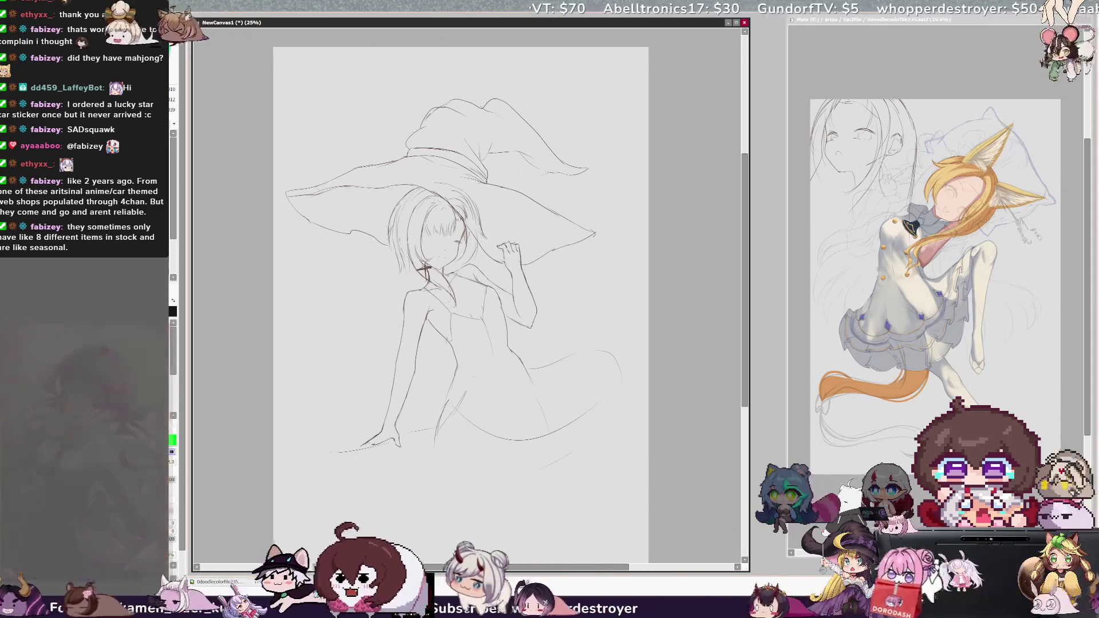
{"action": "key", "text": "h"}
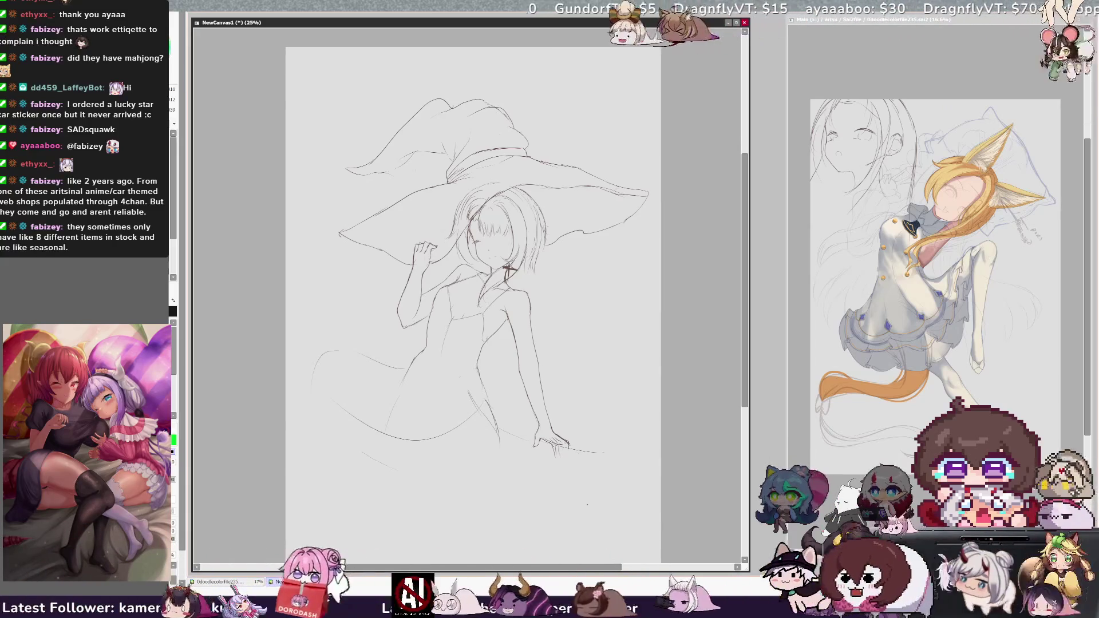
Undo the stray stroke near the skirt and return the view to normal orientation
{"action": "scroll", "coordinate": [481, 303], "scroll_direction": "left", "scroll_amount": 1}
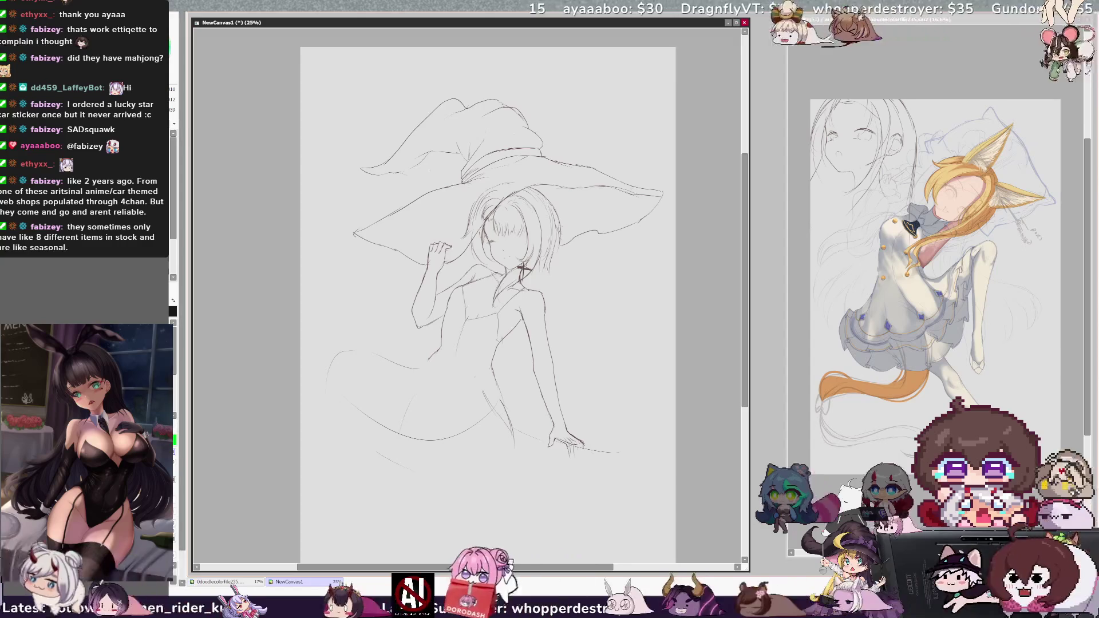
{"action": "key", "text": "ctrl+z"}
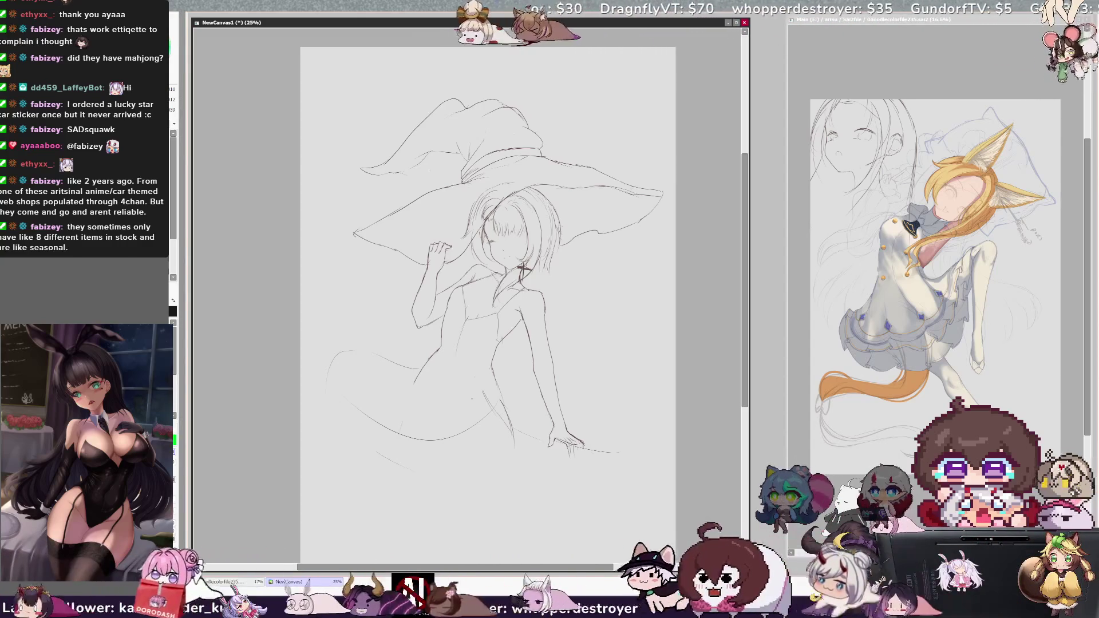
{"action": "key", "text": "h"}
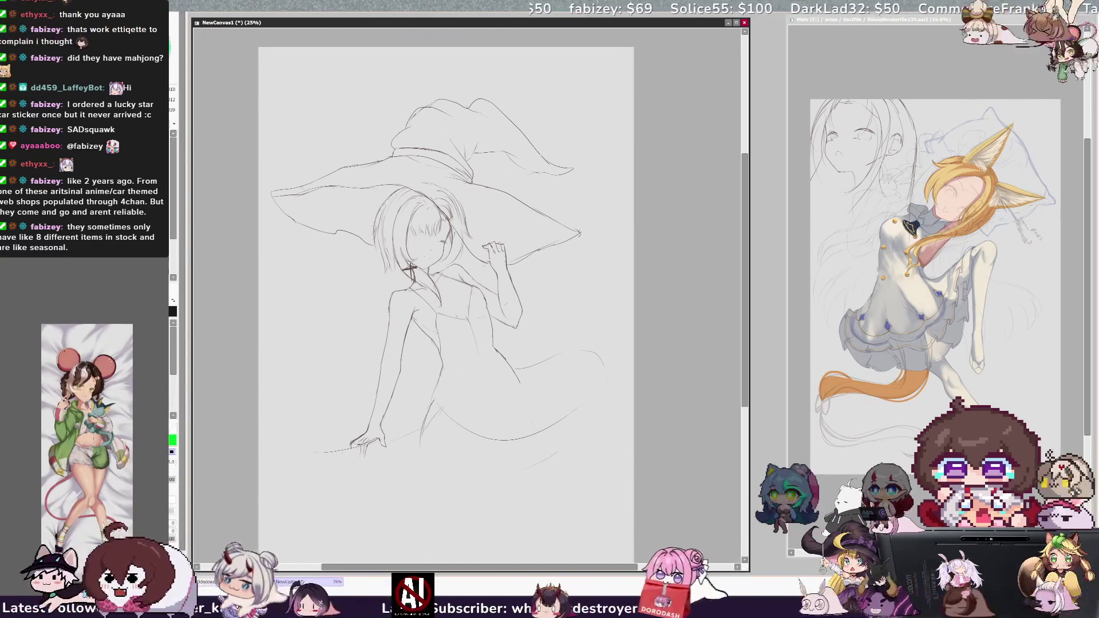
Mirror the view, switch to another round brush, and tilt the view about 30° counterclockwise
{"action": "key", "text": "h"}
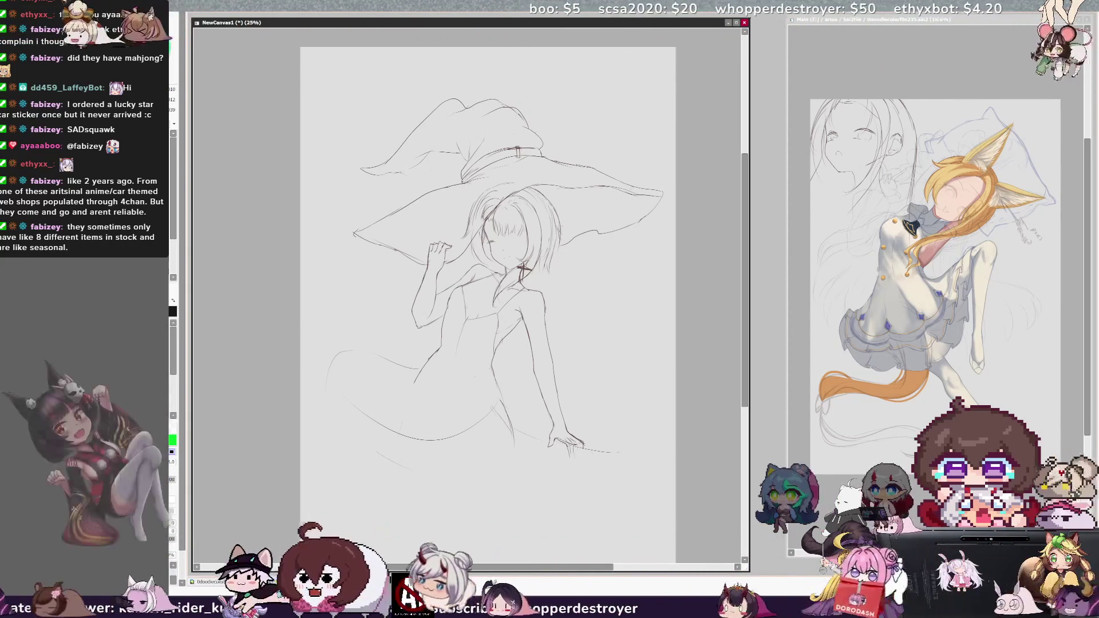
{"action": "key", "text": "e"}
{"action": "key", "text": "e"}
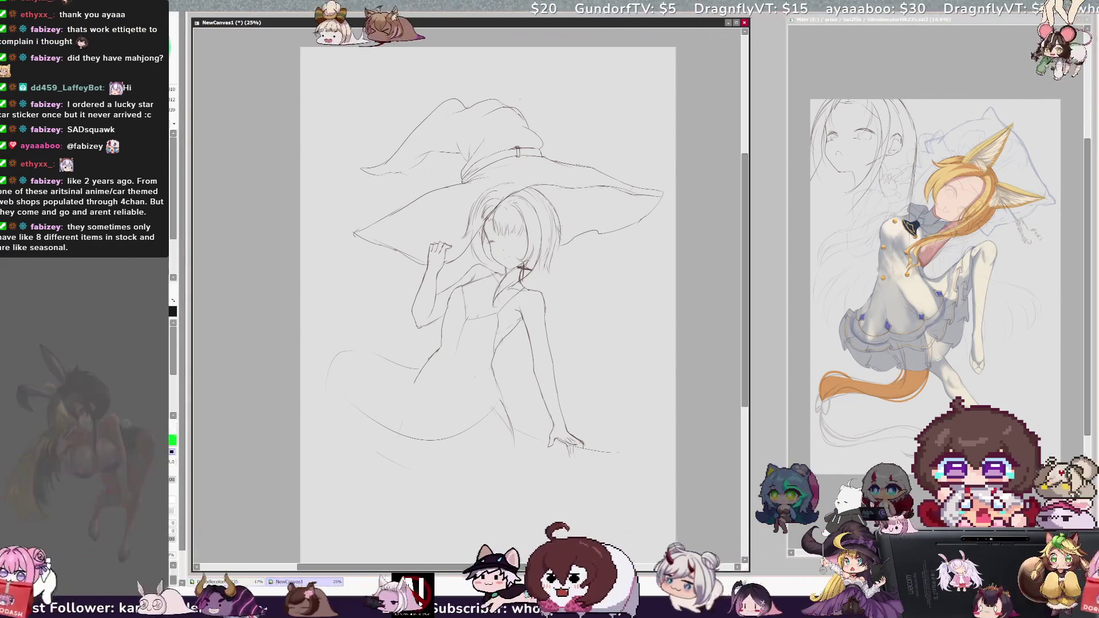
{"action": "key", "text": "Delete"}
{"action": "key", "text": "Delete"}
{"action": "key", "text": "Delete"}
{"action": "key", "text": "Delete"}
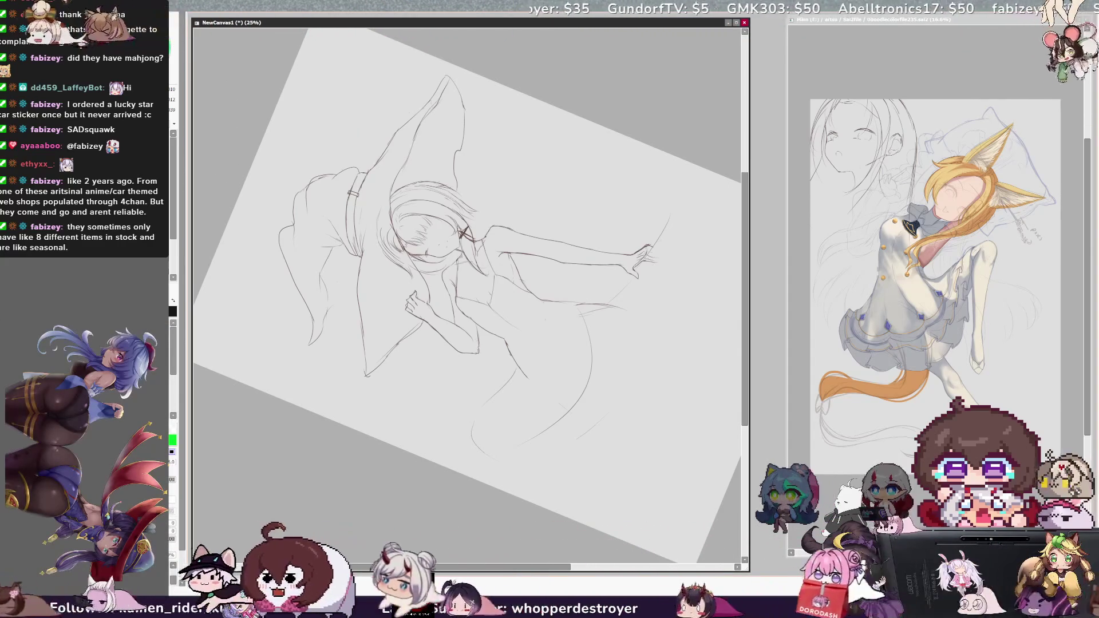
Set the active colour to black and reset the canvas rotation to upright
{"action": "left_click", "coordinate": [374, 172], "text": "alt"}
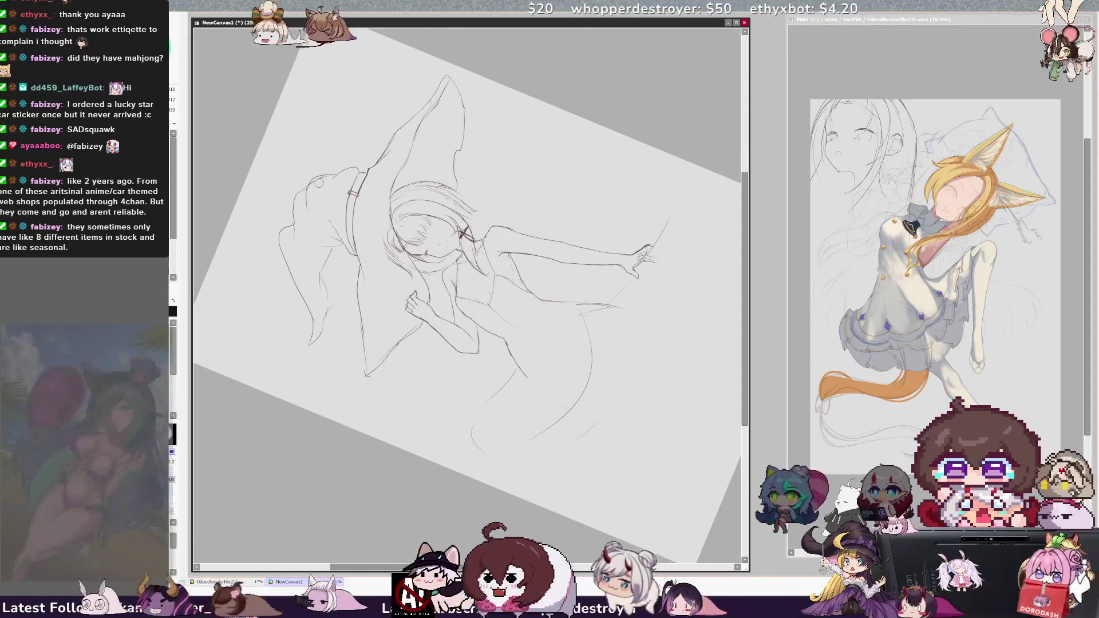
{"action": "key", "text": "Home"}
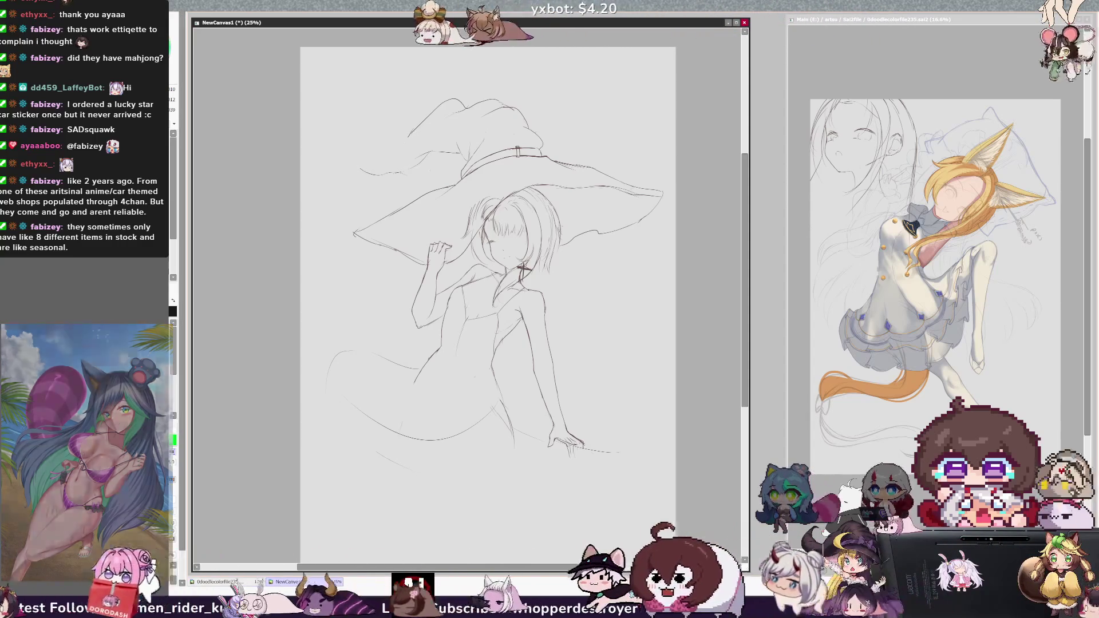
Erase the faint stray line along the hat brim, then mirror the view to check it
{"action": "left_click_drag", "start_coordinate": [355, 167], "coordinate": [398, 173]}
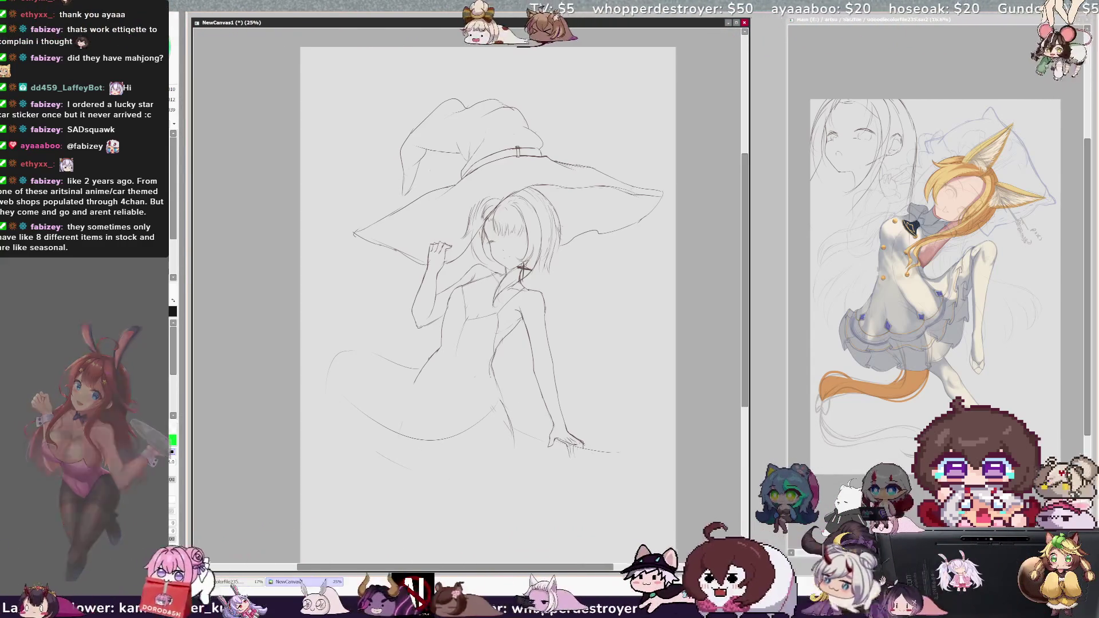
{"action": "key", "text": "h"}
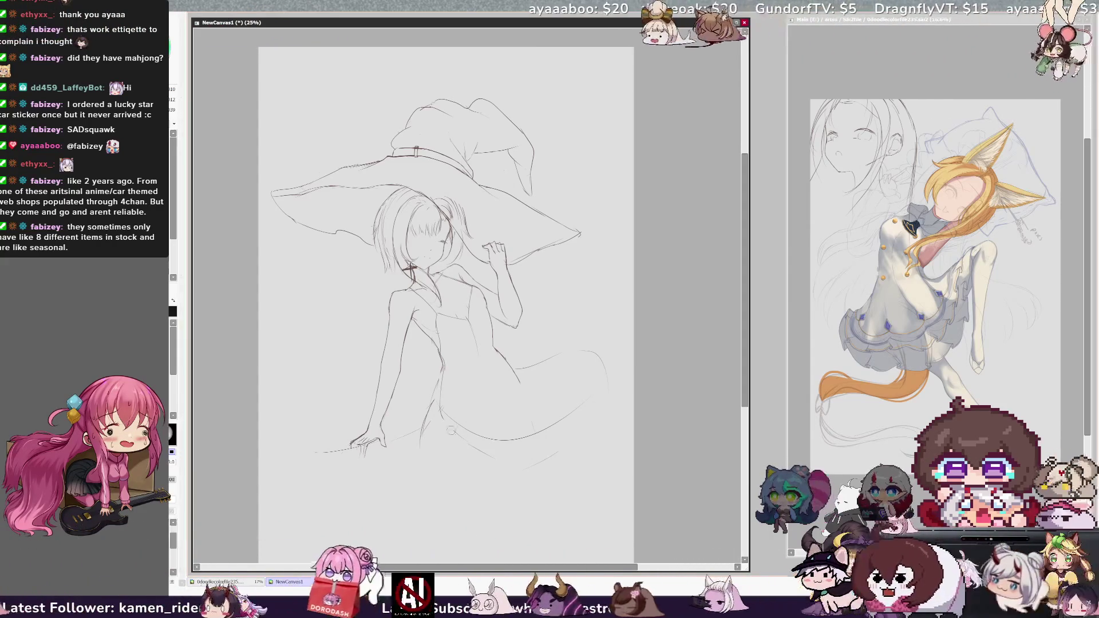
In the mirrored view, sketch the kneeling knee at the bottom with three curved pencil strokes
{"action": "key", "text": "h"}
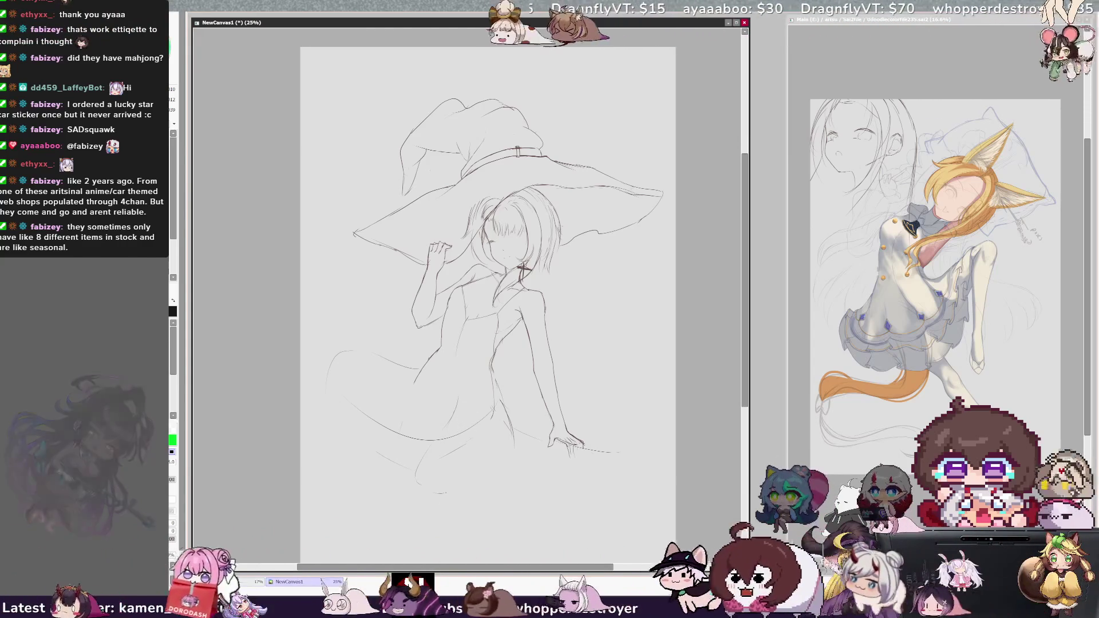
{"action": "mouse_move", "coordinate": [433, 493]}
{"action": "left_mouse_down"}
{"action": "mouse_move", "coordinate": [473, 474]}
{"action": "mouse_move", "coordinate": [449, 423]}
{"action": "left_mouse_up"}
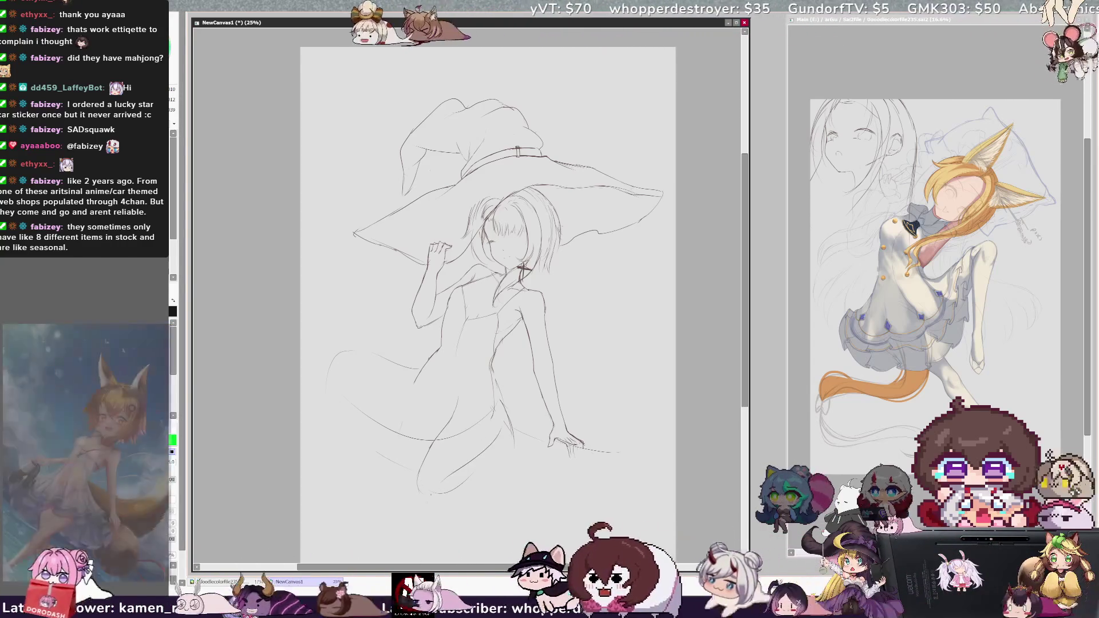
{"action": "left_click_drag", "start_coordinate": [432, 479], "coordinate": [457, 489]}
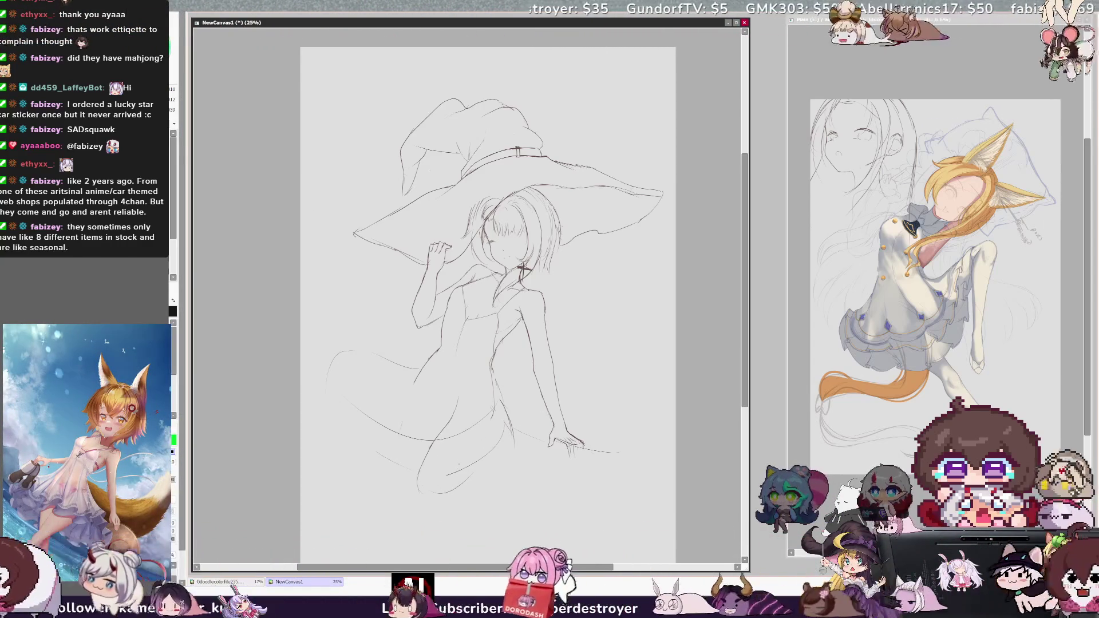
{"action": "left_click_drag", "start_coordinate": [440, 488], "coordinate": [468, 468]}
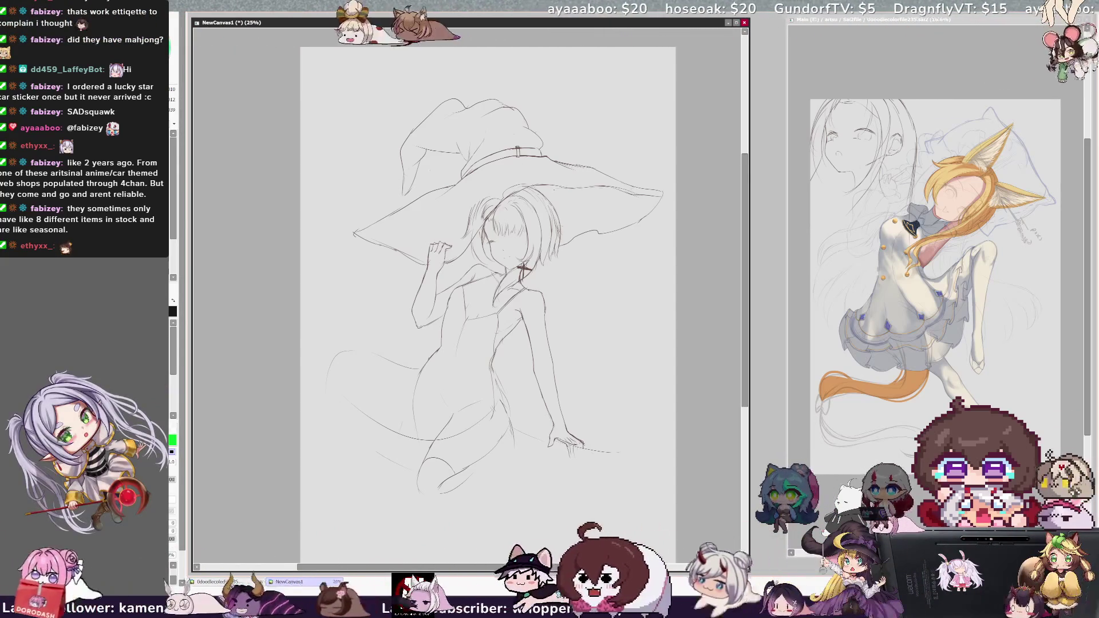
Re-stroke the long hat-brim edge darker and flip the view to check
{"action": "left_click_drag", "start_coordinate": [606, 186], "coordinate": [630, 191]}
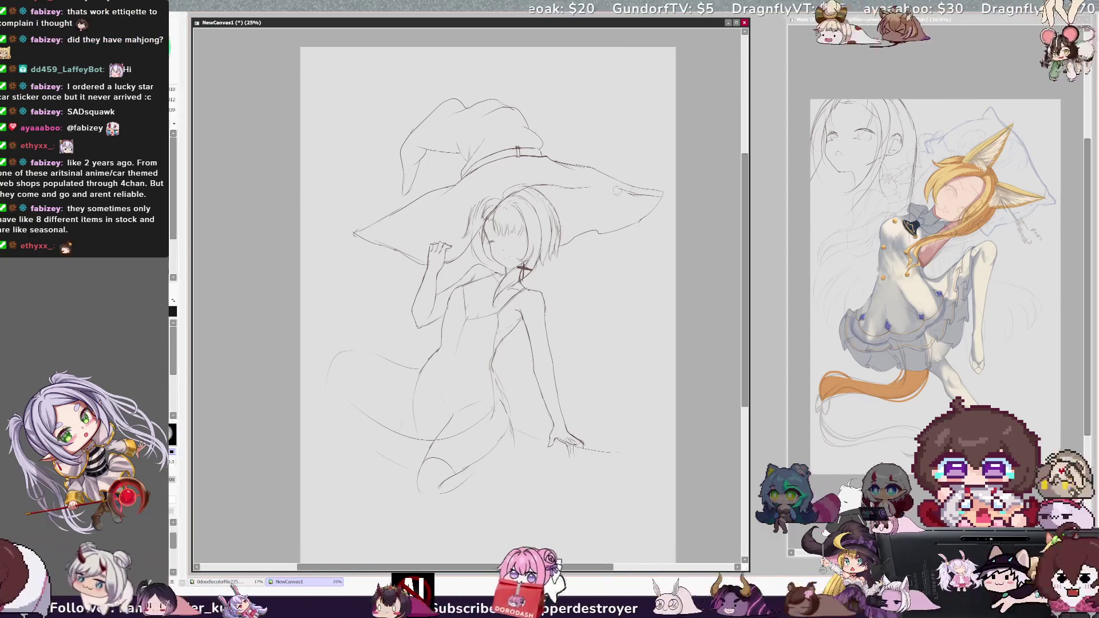
{"action": "left_click_drag", "start_coordinate": [513, 186], "coordinate": [647, 192]}
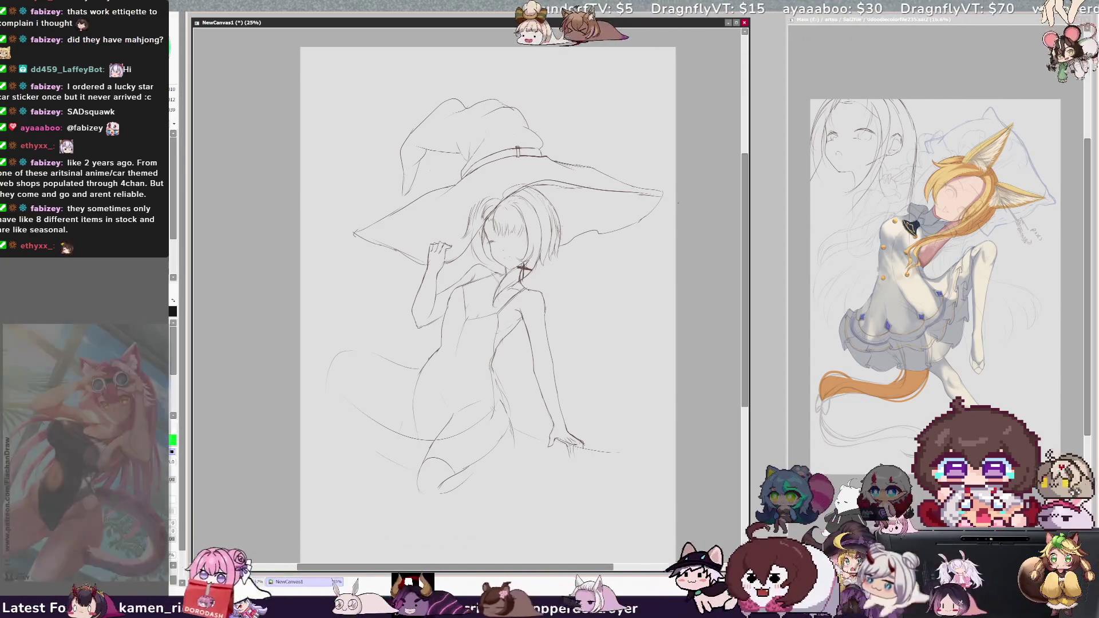
{"action": "left_click_drag", "start_coordinate": [538, 184], "coordinate": [649, 191]}
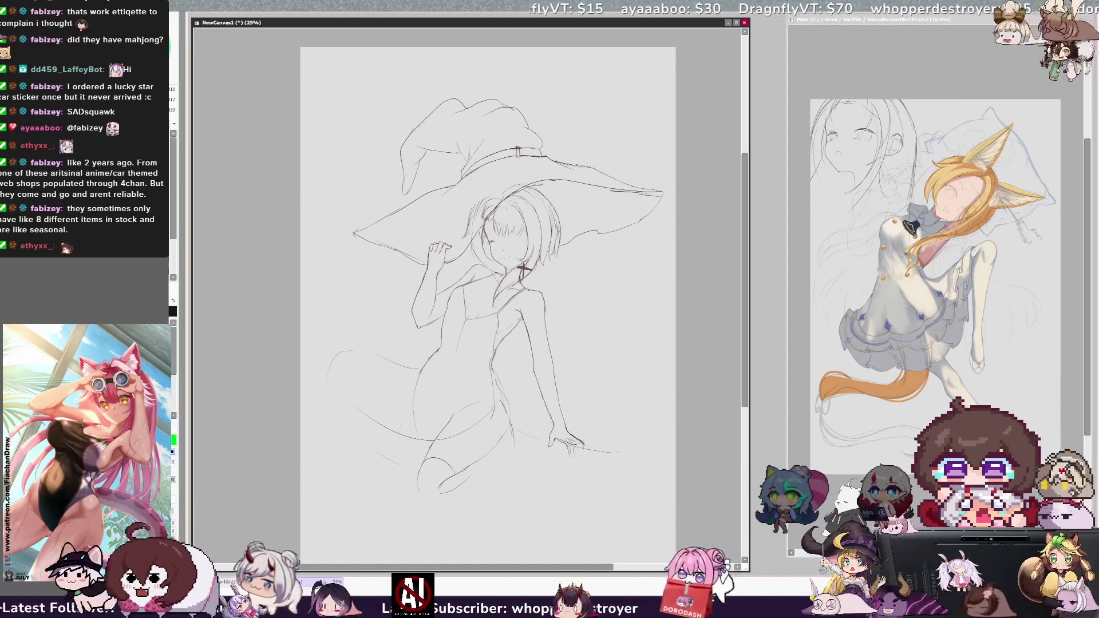
{"action": "key", "text": "h"}
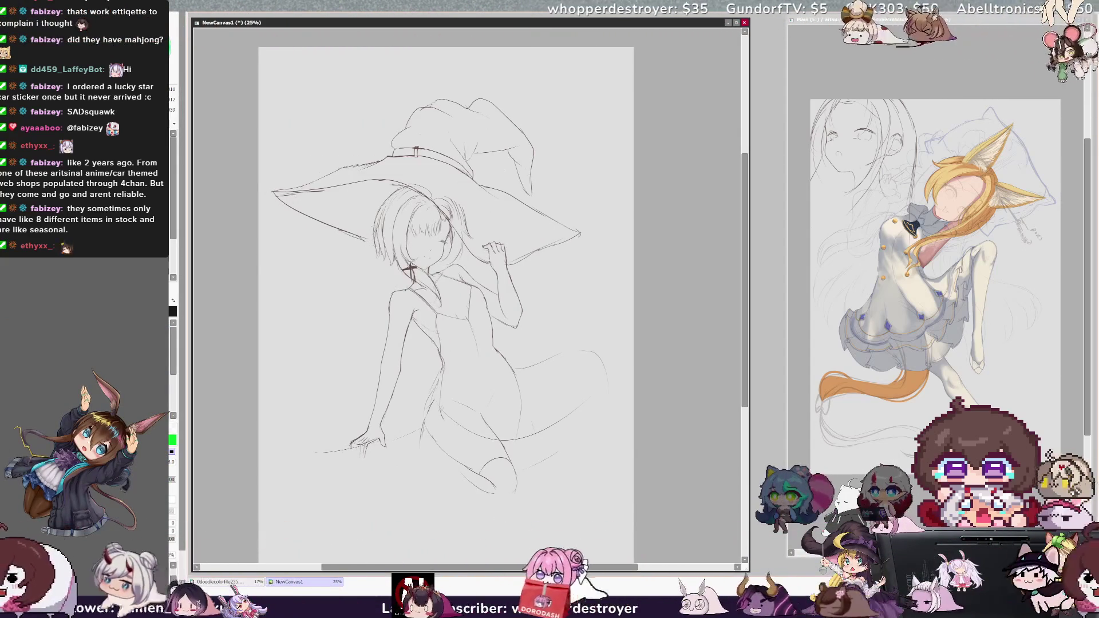
Flip the view back and undo the stray torso line and a misplaced knee stroke
{"action": "key", "text": "h"}
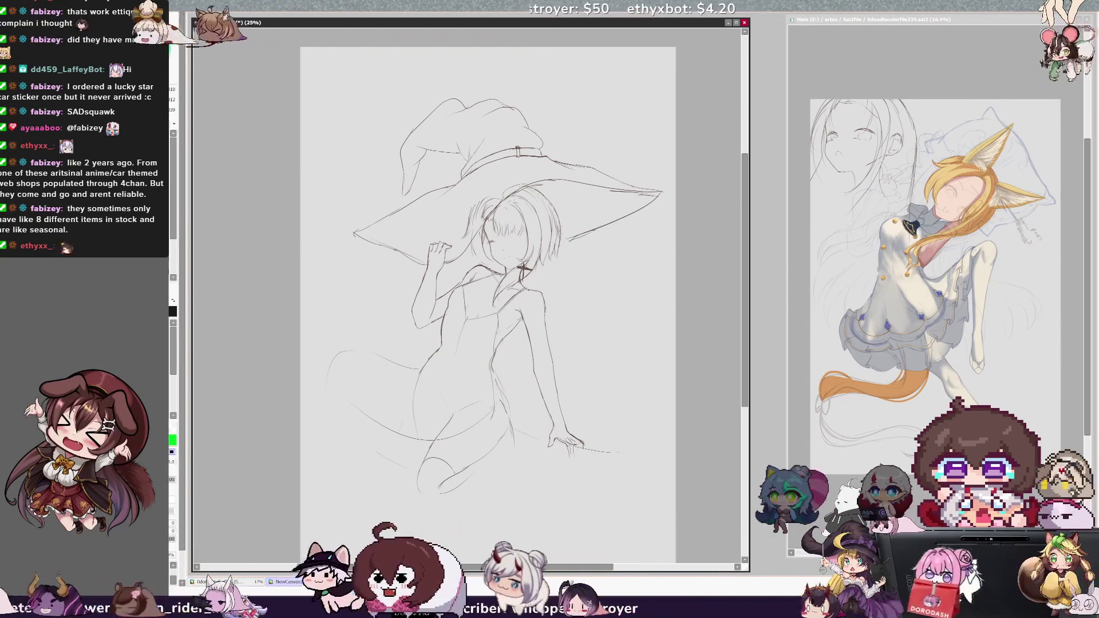
{"action": "key", "text": "ctrl+z"}
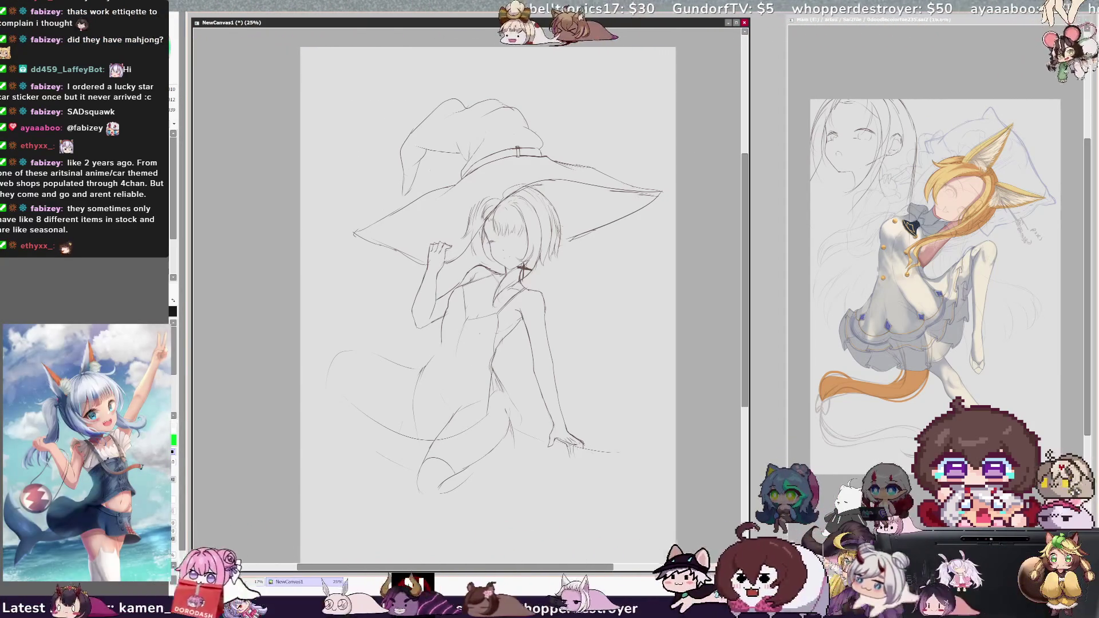
{"action": "mouse_move", "coordinate": [424, 367]}
{"action": "left_mouse_down"}
{"action": "mouse_move", "coordinate": [476, 357]}
{"action": "mouse_move", "coordinate": [492, 373]}
{"action": "left_mouse_up"}
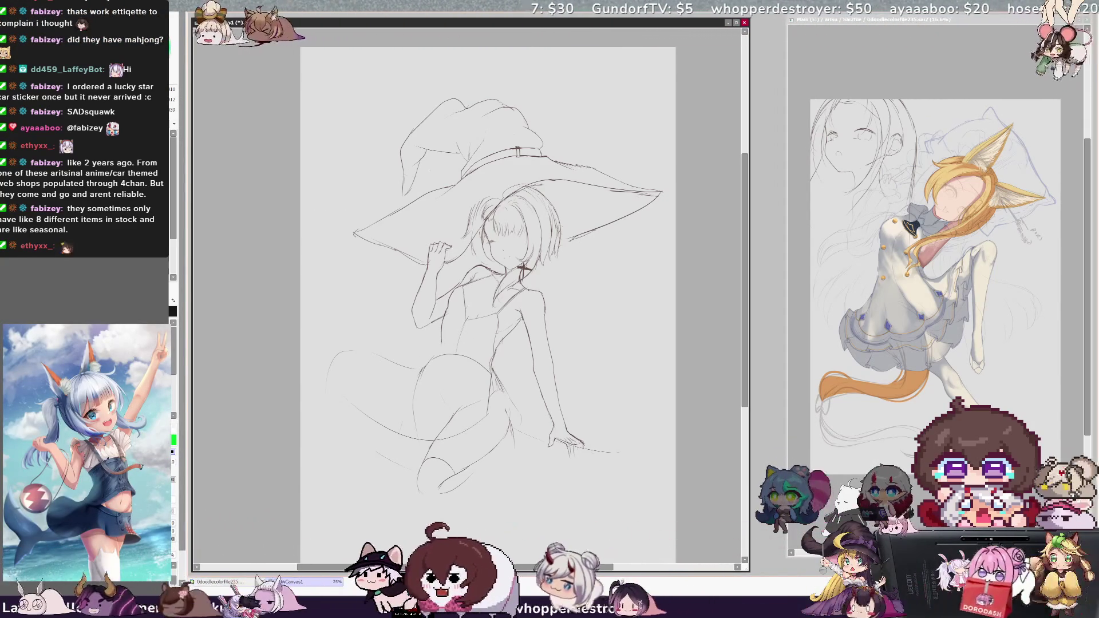
{"action": "key", "text": "ctrl+z"}
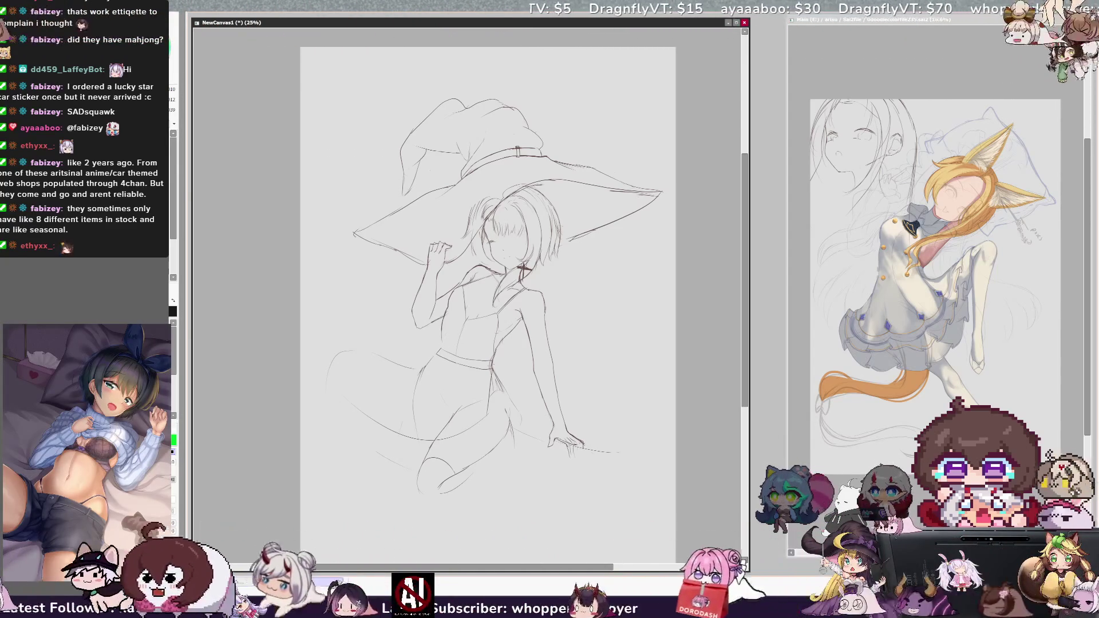
Draw the waistband's lower edge and the lower calf line, then mirror the view
{"action": "left_click_drag", "start_coordinate": [455, 363], "coordinate": [476, 367]}
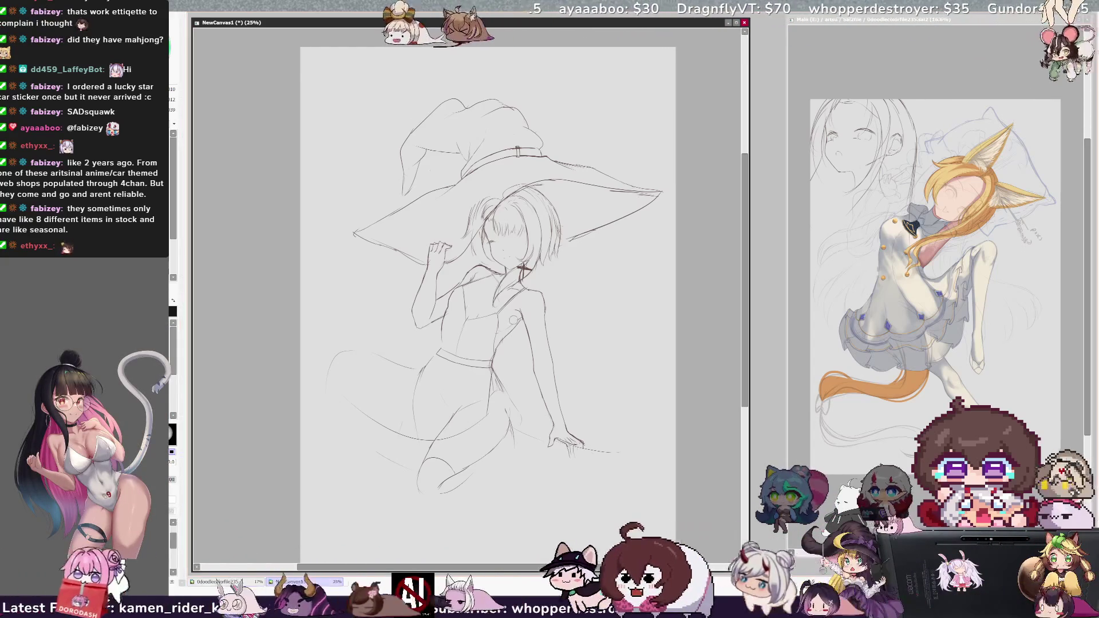
{"action": "left_click_drag", "start_coordinate": [515, 444], "coordinate": [475, 474]}
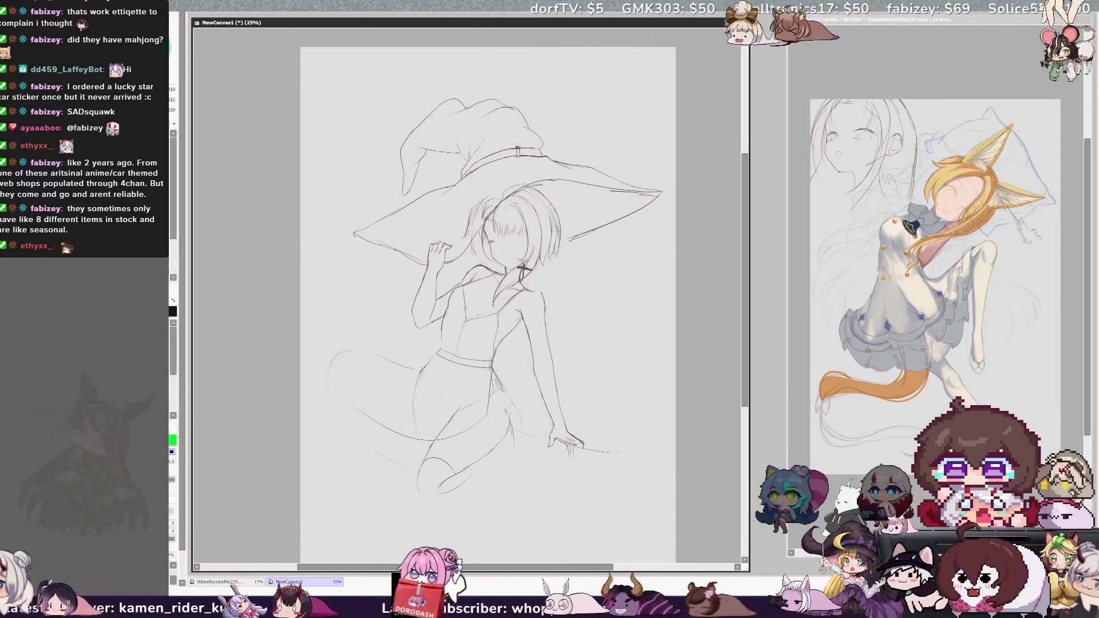
{"action": "key", "text": "h"}
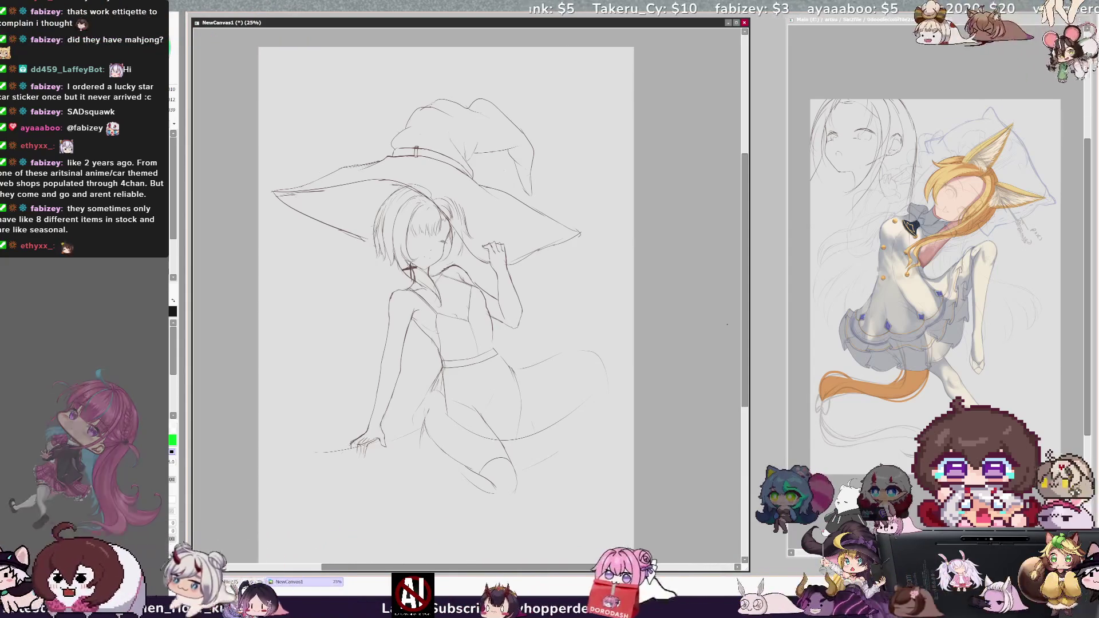
Flip the sketch back to normal, refocus the canvas, then mirror it again
{"action": "key", "text": "h"}
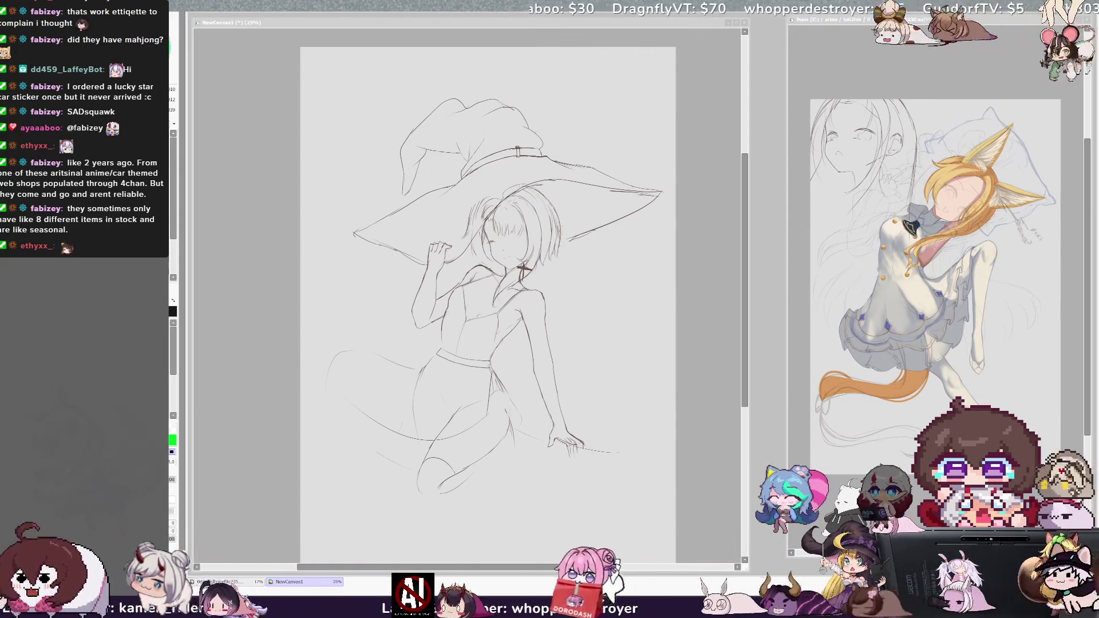
{"action": "left_click", "coordinate": [489, 24]}
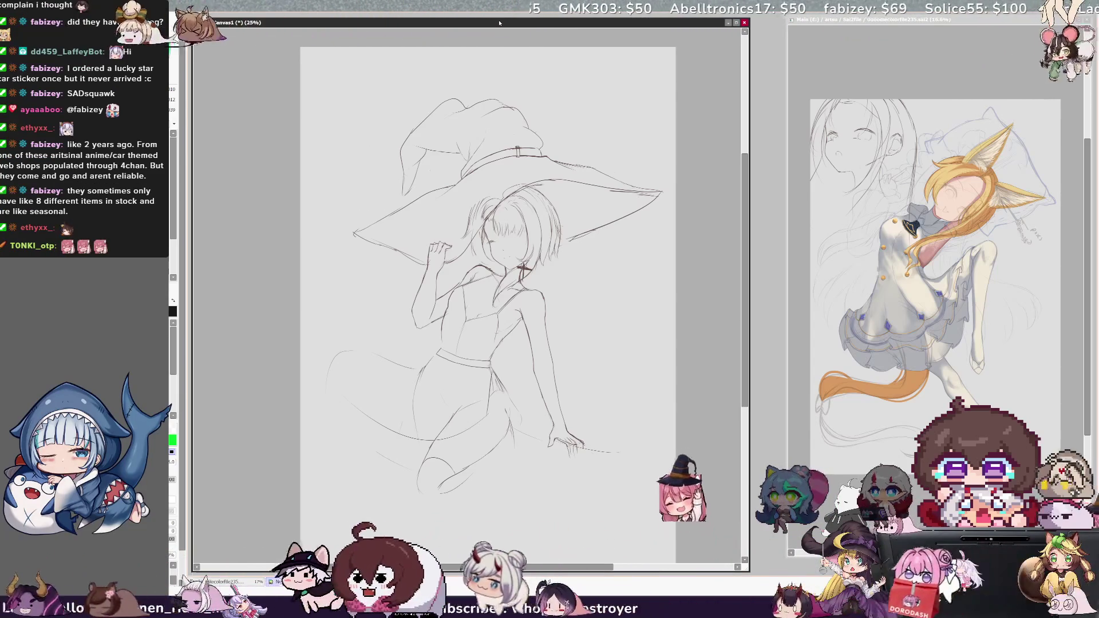
{"action": "scroll", "coordinate": [630, 209], "scroll_direction": "right", "scroll_amount": 1}
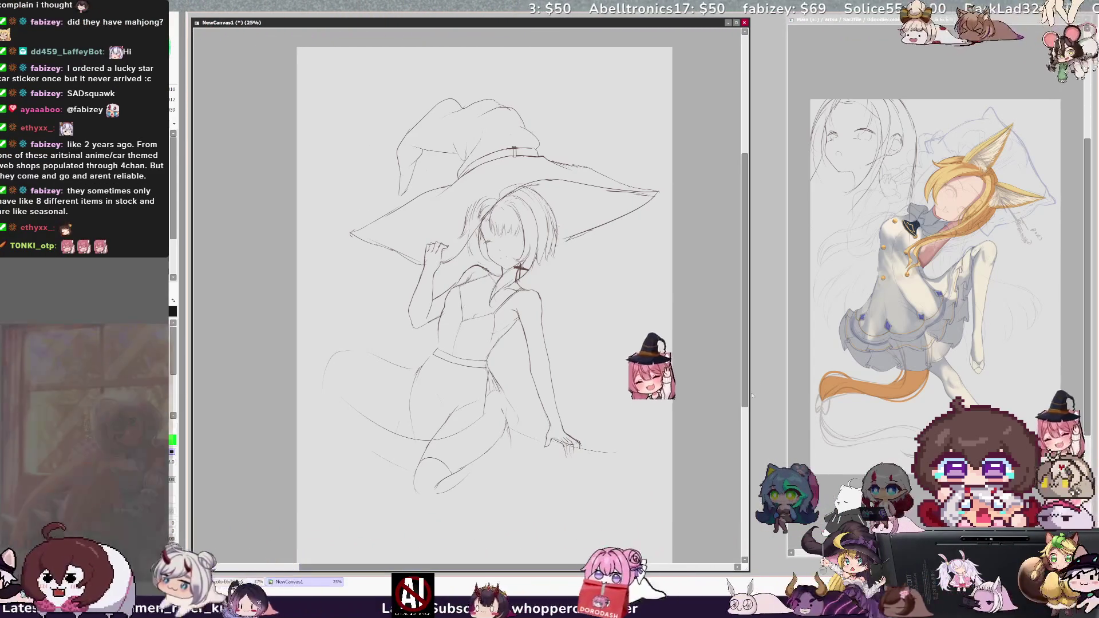
{"action": "key", "text": "h"}
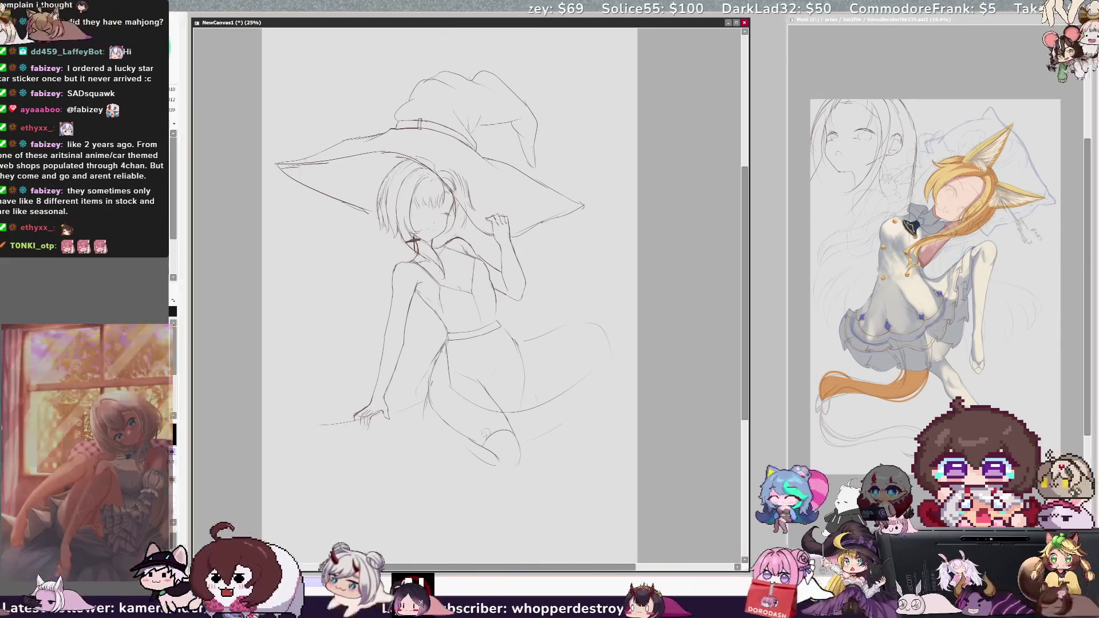
Redraw the kneeling knee with two curved pencil strokes, then unmirror the view
{"action": "left_click_drag", "start_coordinate": [501, 415], "coordinate": [473, 440]}
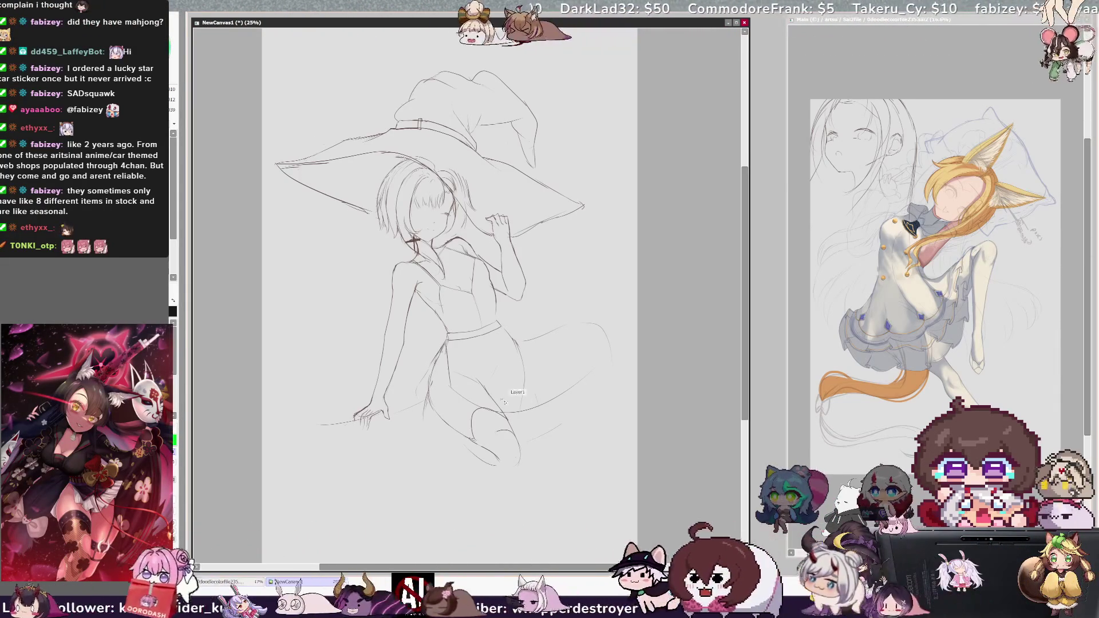
{"action": "left_click_drag", "start_coordinate": [504, 413], "coordinate": [477, 443]}
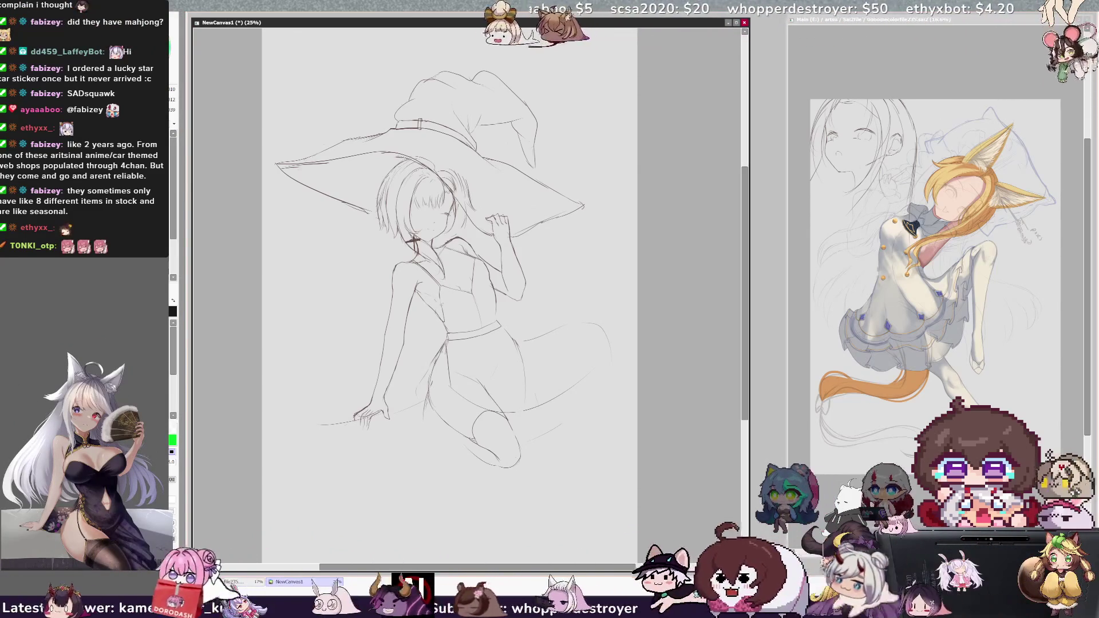
{"action": "key", "text": "h"}
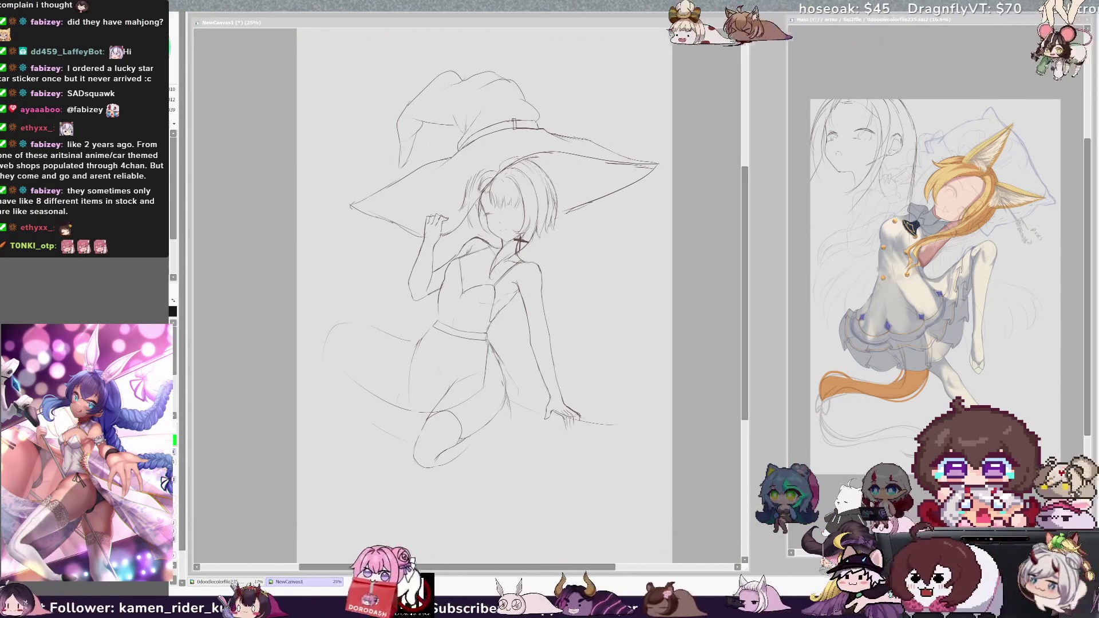
Add fold lines at the skirt's lower left and extend the broom sweep further right
{"action": "left_click", "coordinate": [497, 342]}
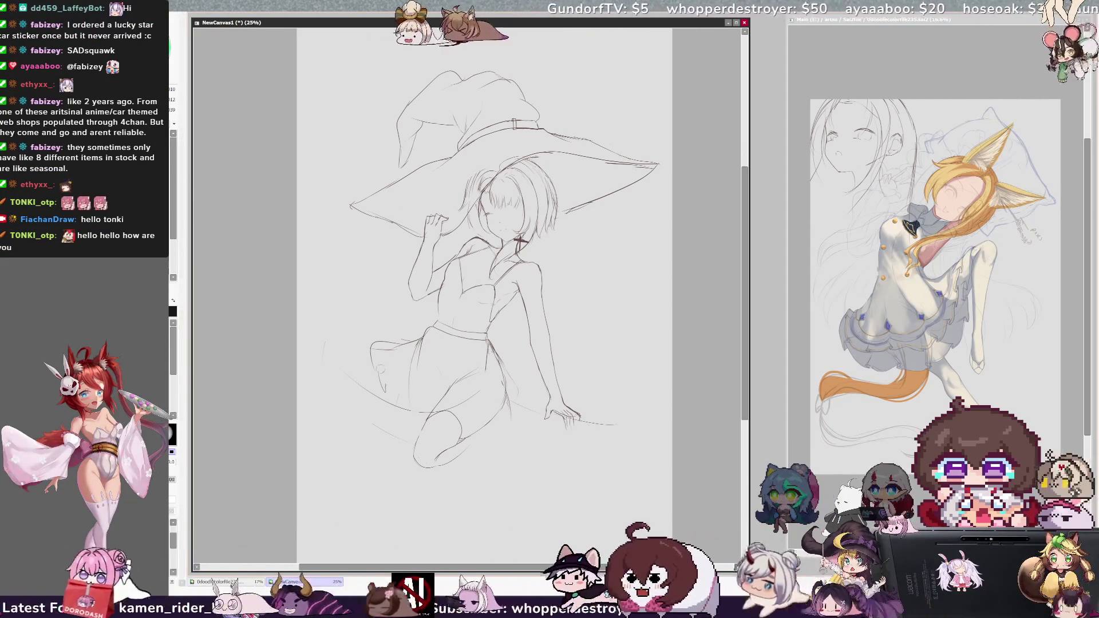
{"action": "left_click_drag", "start_coordinate": [383, 378], "coordinate": [412, 403]}
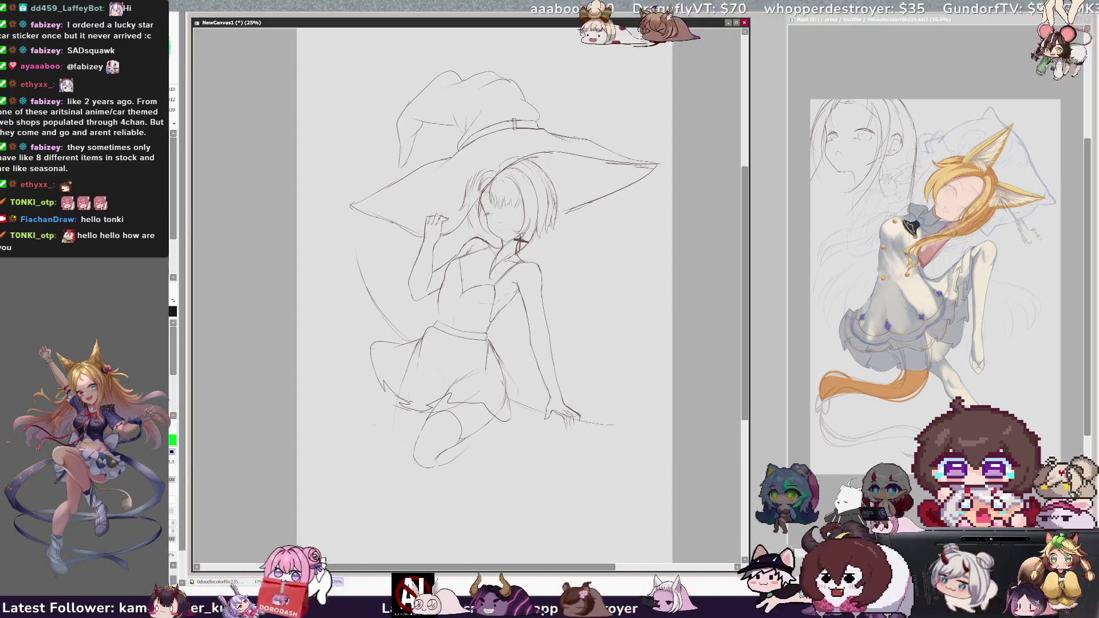
{"action": "left_click_drag", "start_coordinate": [615, 424], "coordinate": [636, 430]}
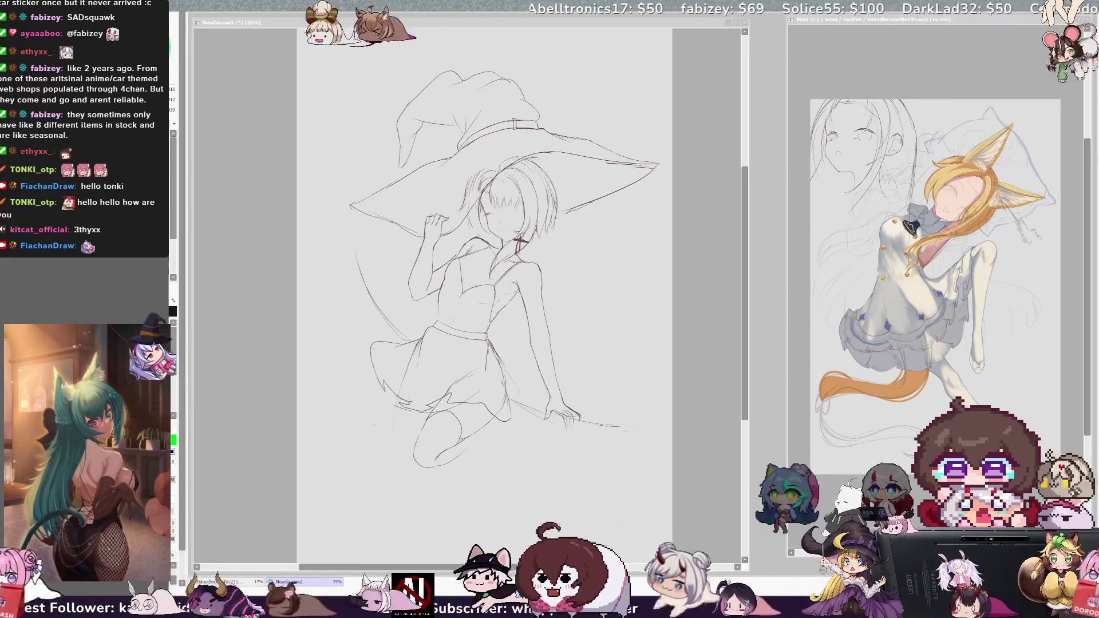
Undo the last brim stroke and redraw the upper-left edge of the hat brim
{"action": "key", "text": "ctrl+z"}
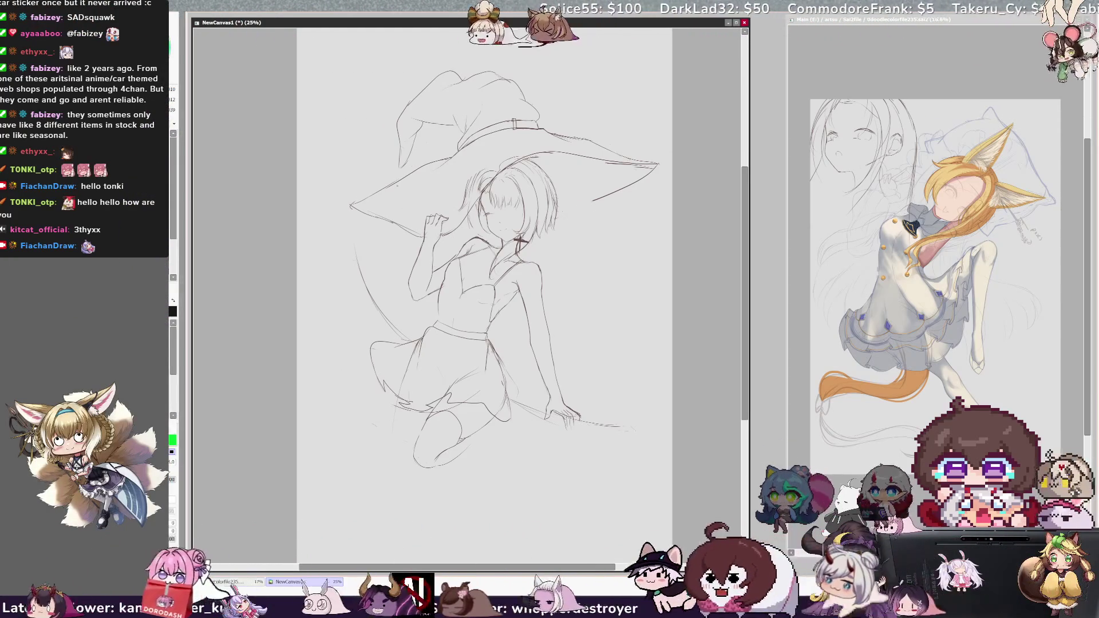
{"action": "left_click_drag", "start_coordinate": [355, 164], "coordinate": [413, 178]}
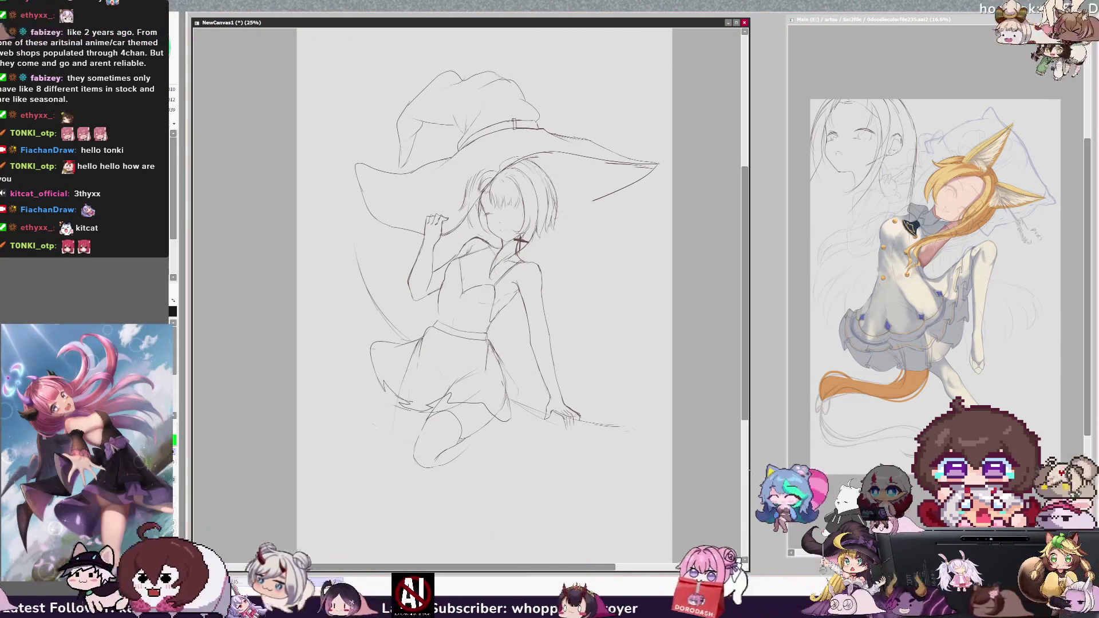
{"action": "left_click_drag", "start_coordinate": [746, 343], "coordinate": [745, 345]}
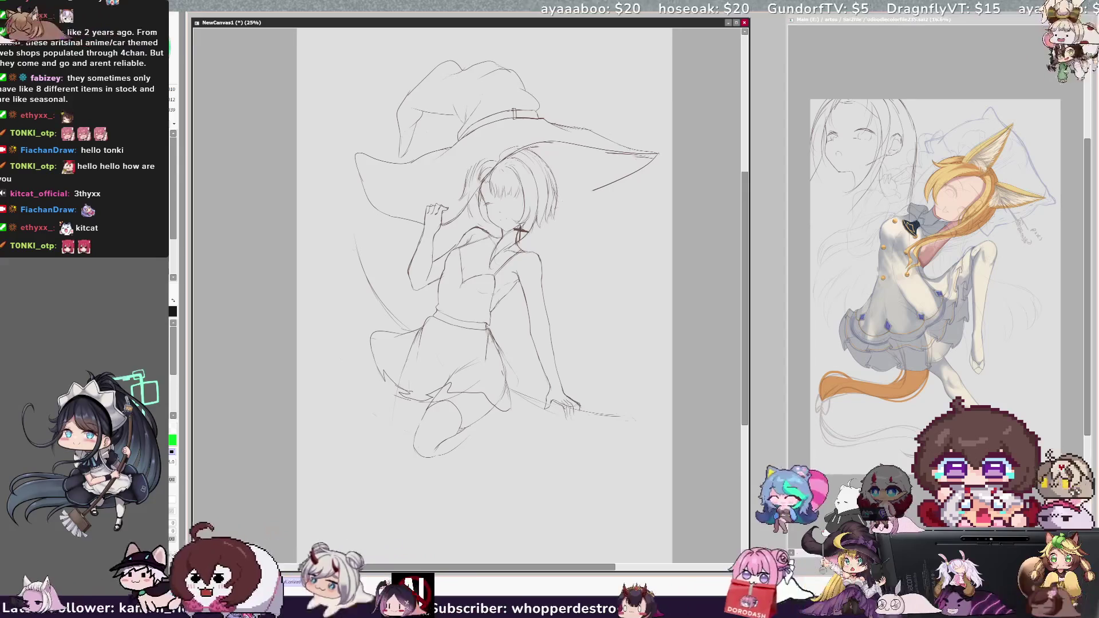
Toggle the horizontal view flip three times, ending with the canvas mirrored
{"action": "key", "text": "h"}
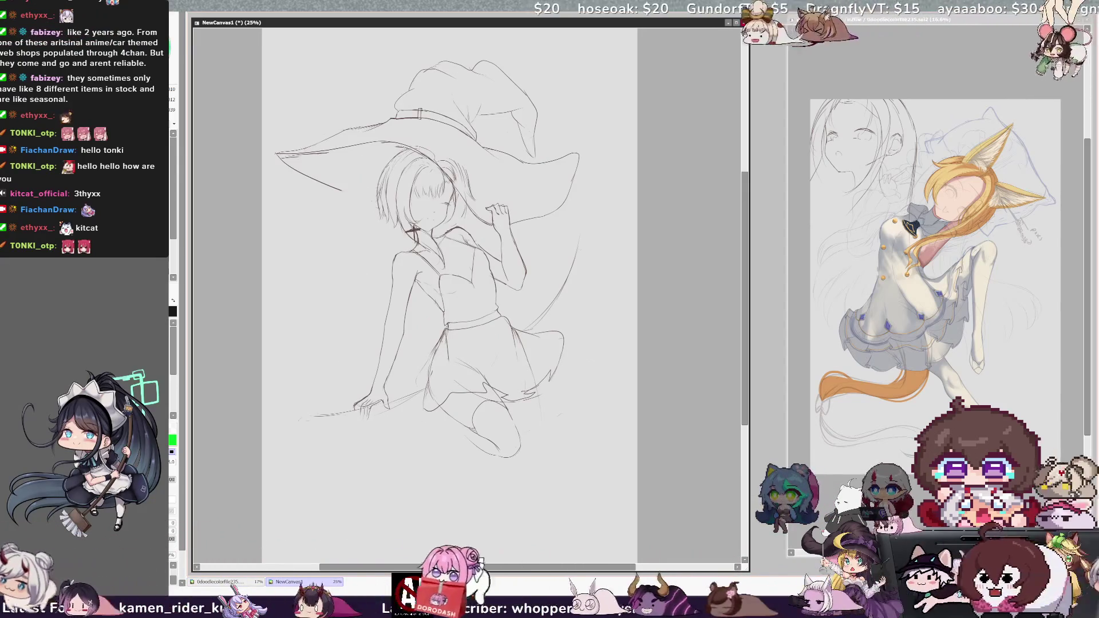
{"action": "key", "text": "h"}
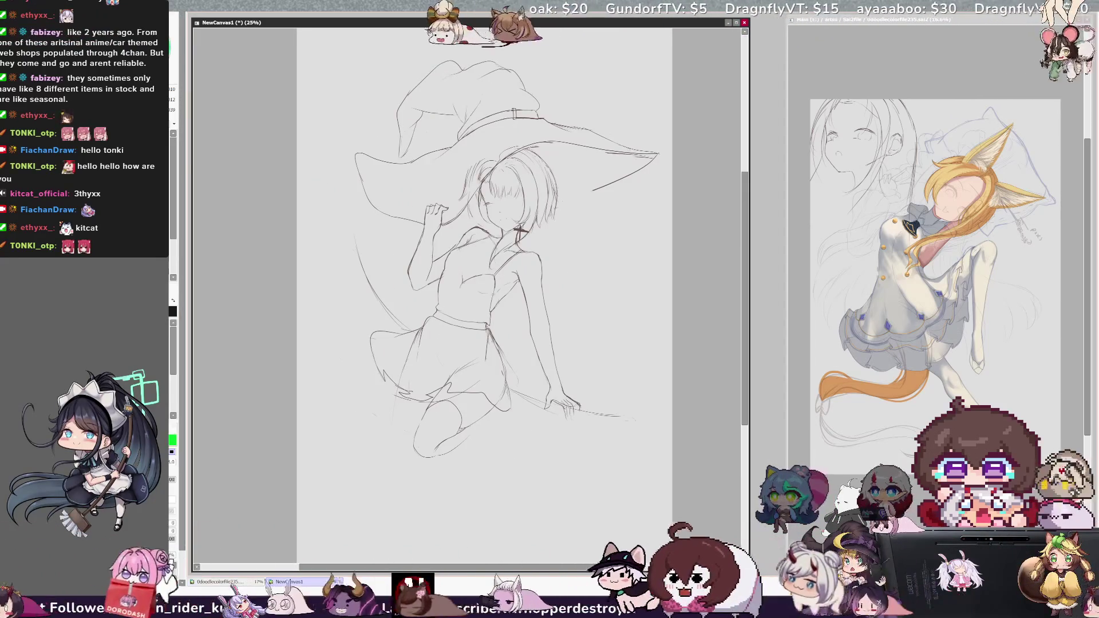
{"action": "key", "text": "h"}
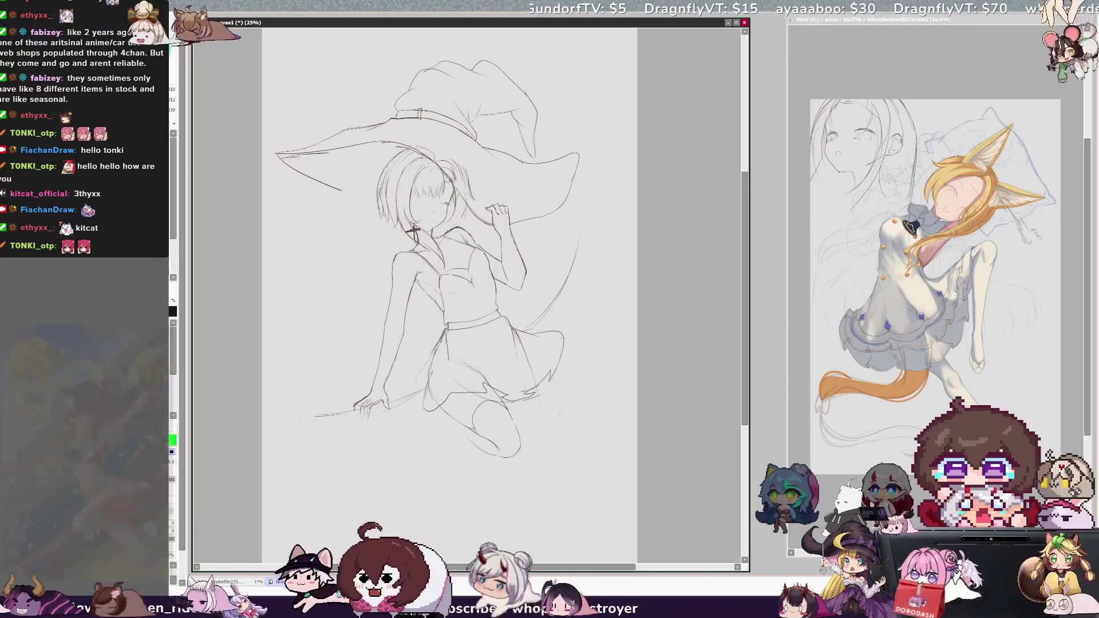
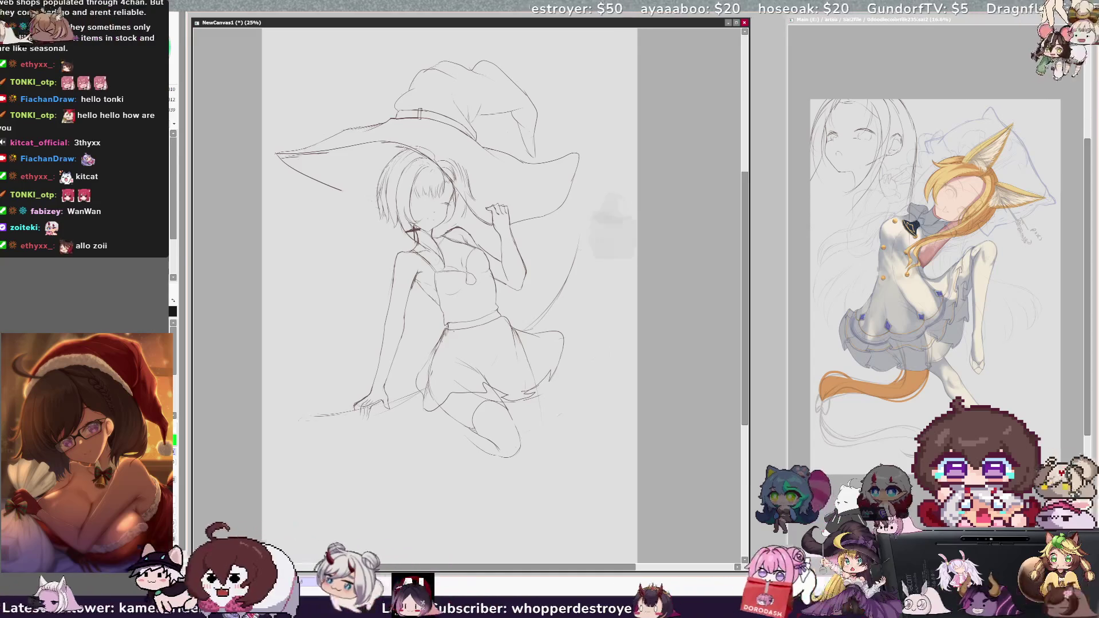
Mirror the canvas view with H so the hat brim sweeps right, then check the brush size
{"action": "key", "text": "h"}
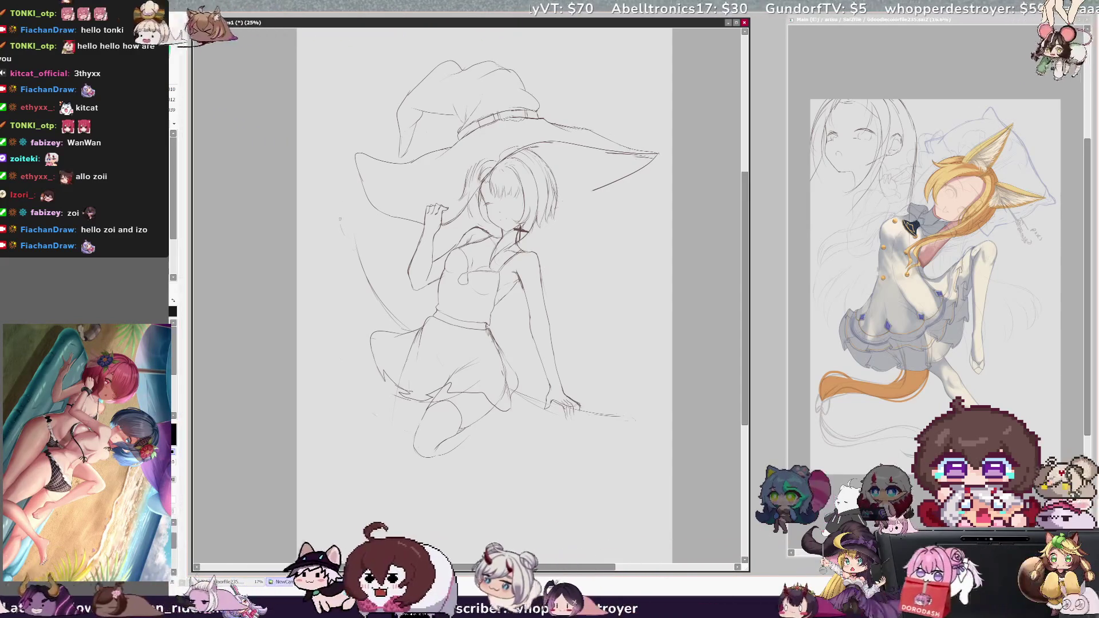
{"action": "key", "text": "bracketright"}
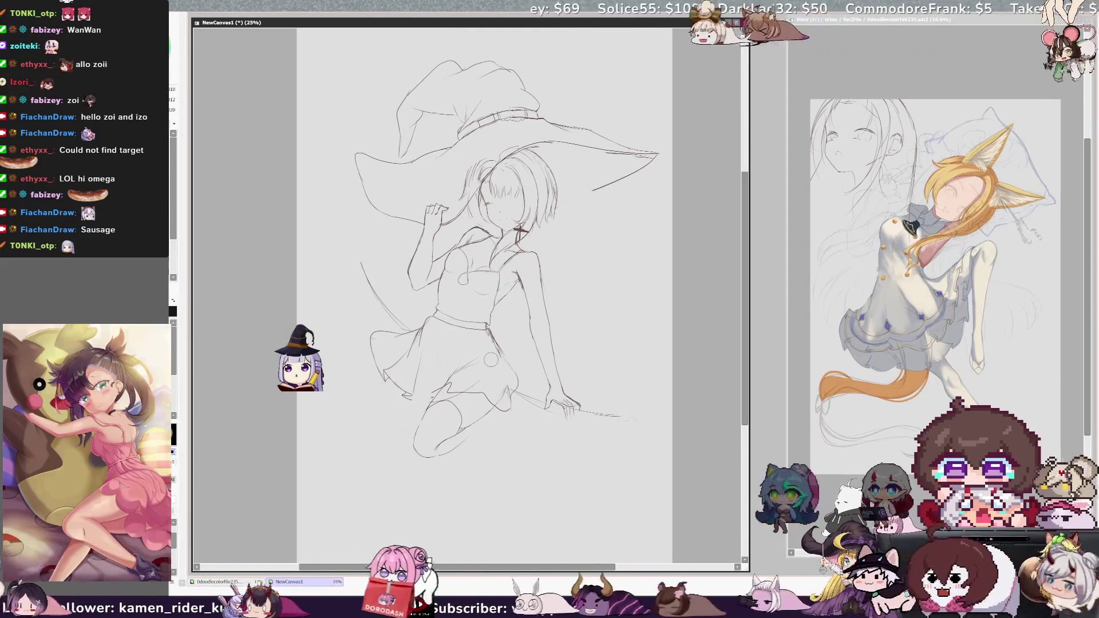
Flip the view back and forth to check proportions, then pencil a line along the skirt hem
{"action": "key", "text": "h"}
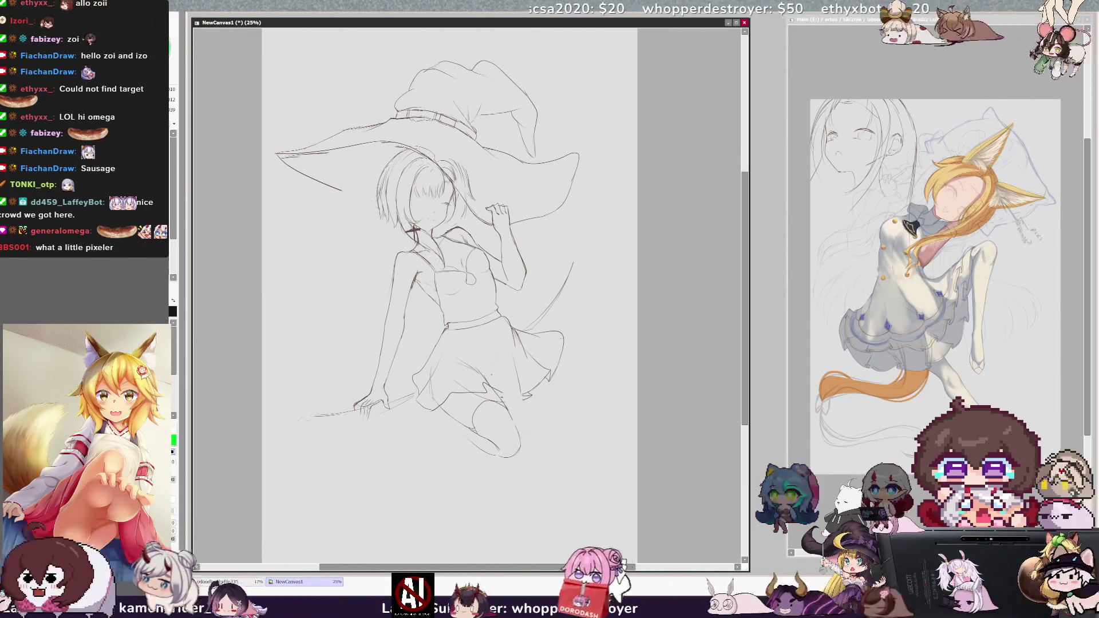
{"action": "key", "text": "h"}
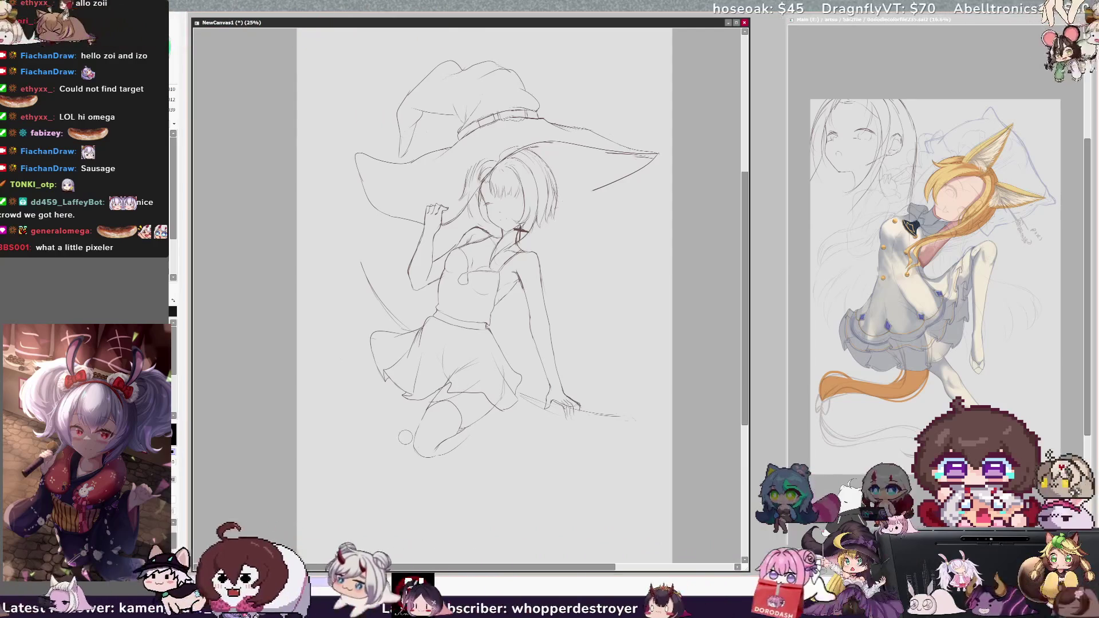
{"action": "key", "text": "h"}
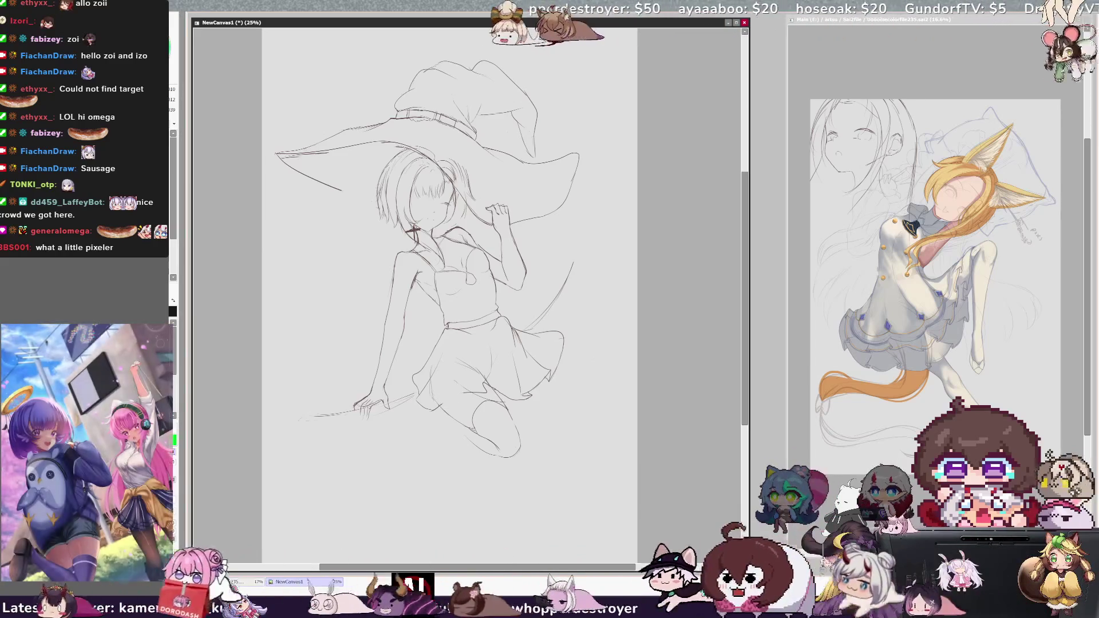
{"action": "left_click_drag", "start_coordinate": [416, 413], "coordinate": [450, 393]}
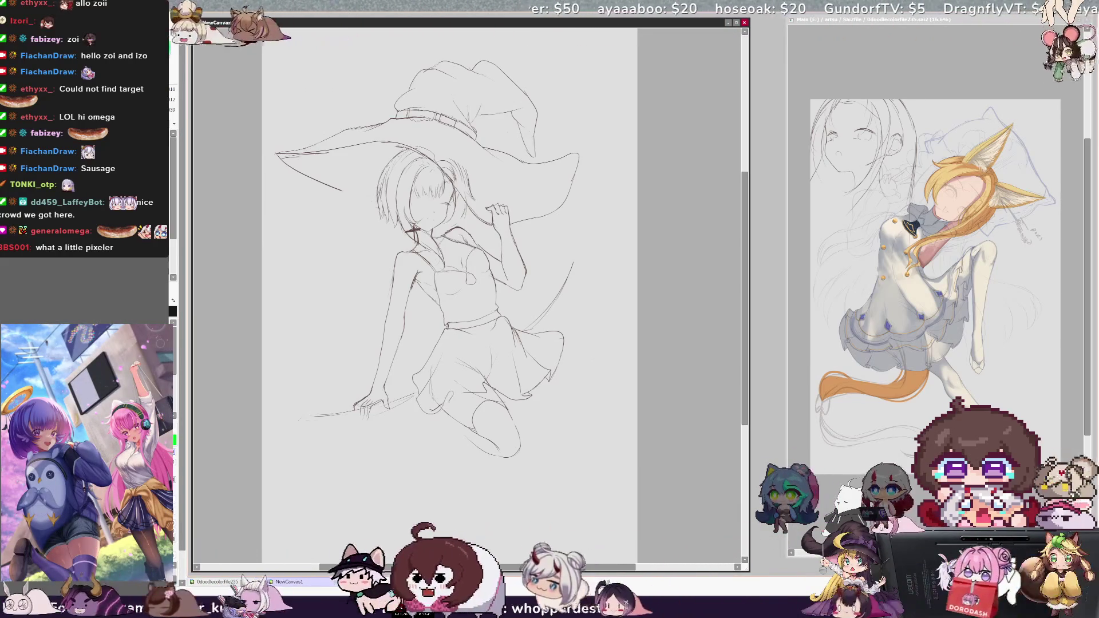
Undo the skirt hem line, then mirror the view to check it and flip back to normal
{"action": "key", "text": "ctrl+z"}
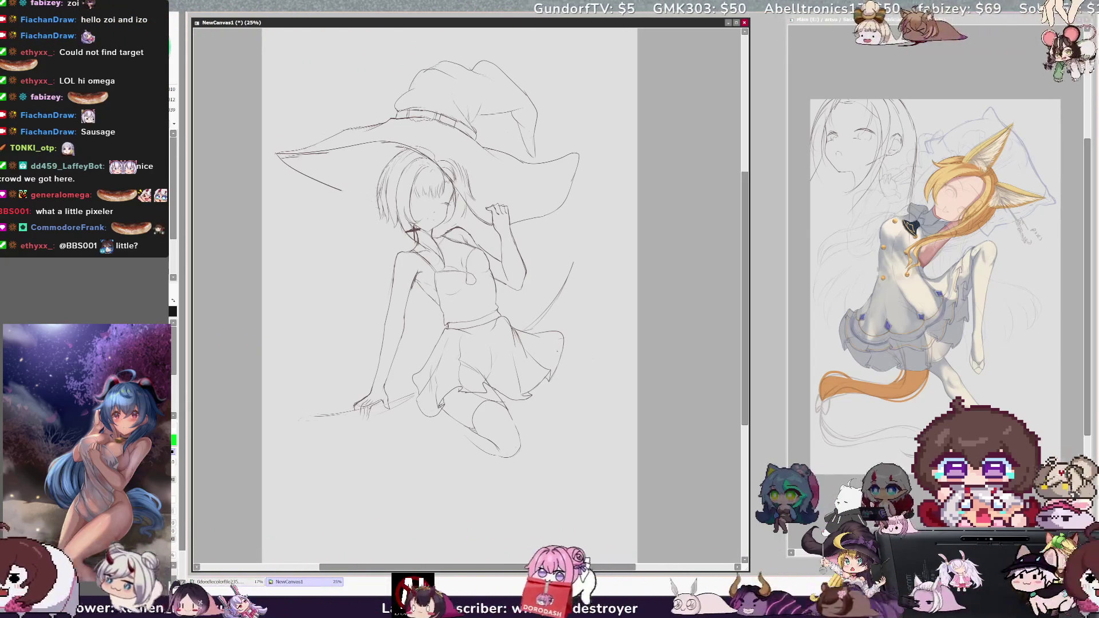
{"action": "key", "text": "h"}
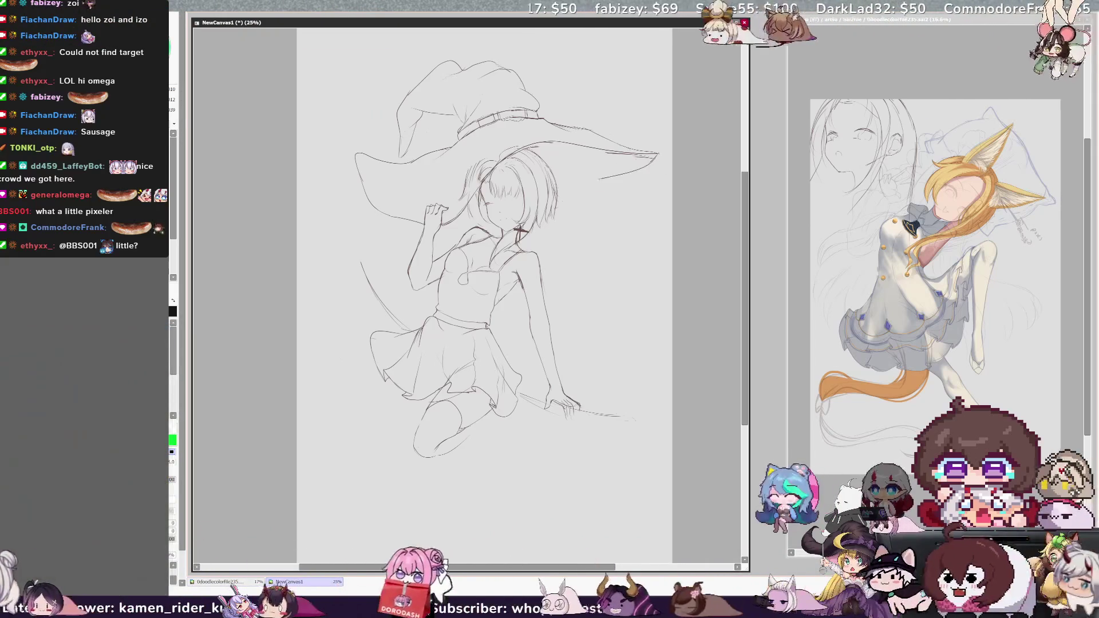
{"action": "key", "text": "h"}
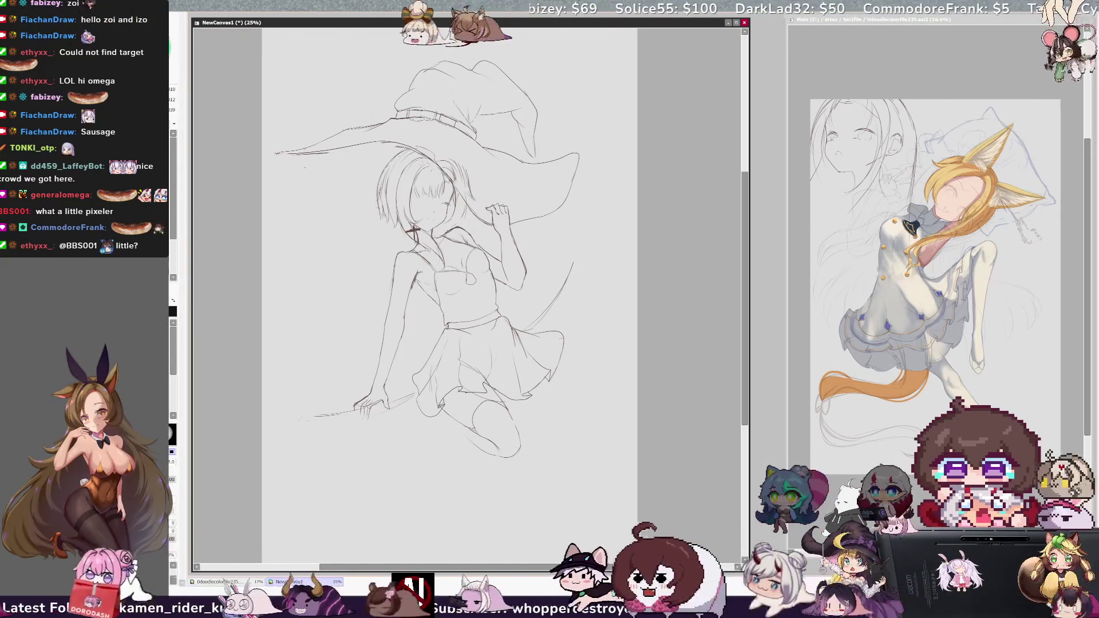
Try a curve along the underside of the hat brim, undo it, and mirror the view
{"action": "left_click_drag", "start_coordinate": [276, 155], "coordinate": [378, 176]}
{"action": "key", "text": "ctrl+z"}
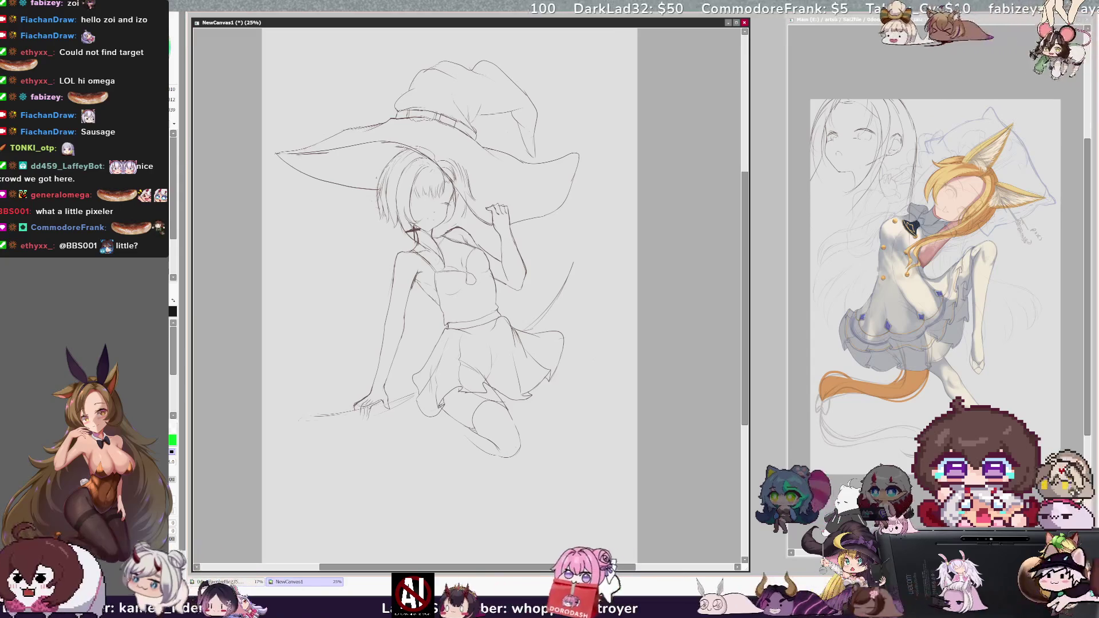
{"action": "key", "text": "h"}
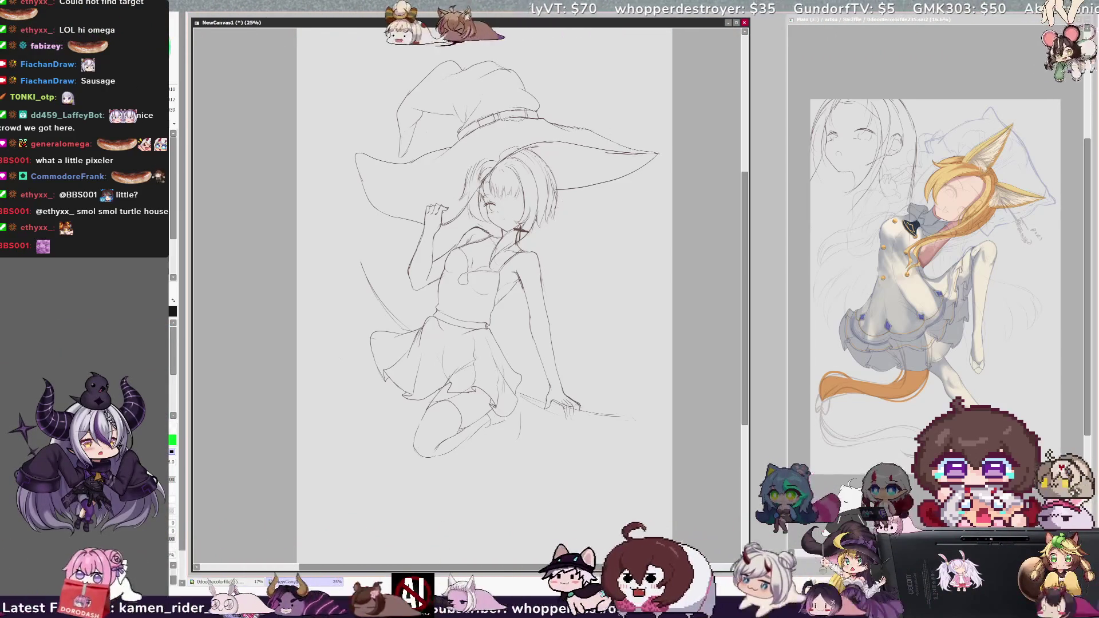
On the mirrored view, pencil a stroke for the lower leg and foot
{"action": "mouse_move", "coordinate": [498, 427]}
{"action": "left_mouse_down"}
{"action": "mouse_move", "coordinate": [499, 456]}
{"action": "mouse_move", "coordinate": [517, 451]}
{"action": "left_mouse_up"}
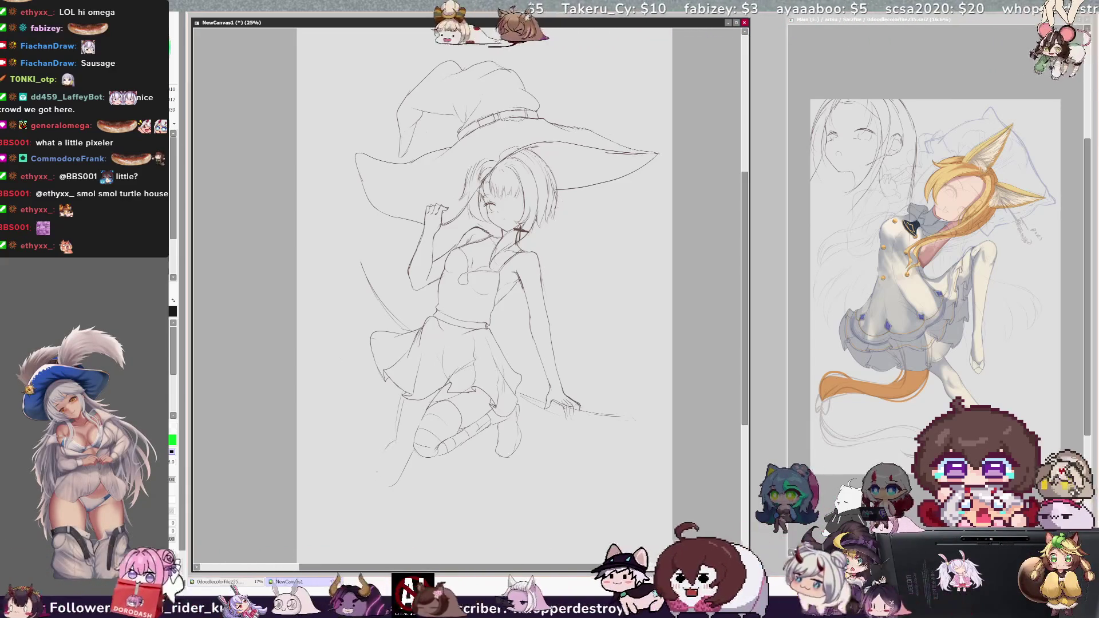
Flip the view back to normal orientation, with the hat brim sweeping left
{"action": "key", "text": "h"}
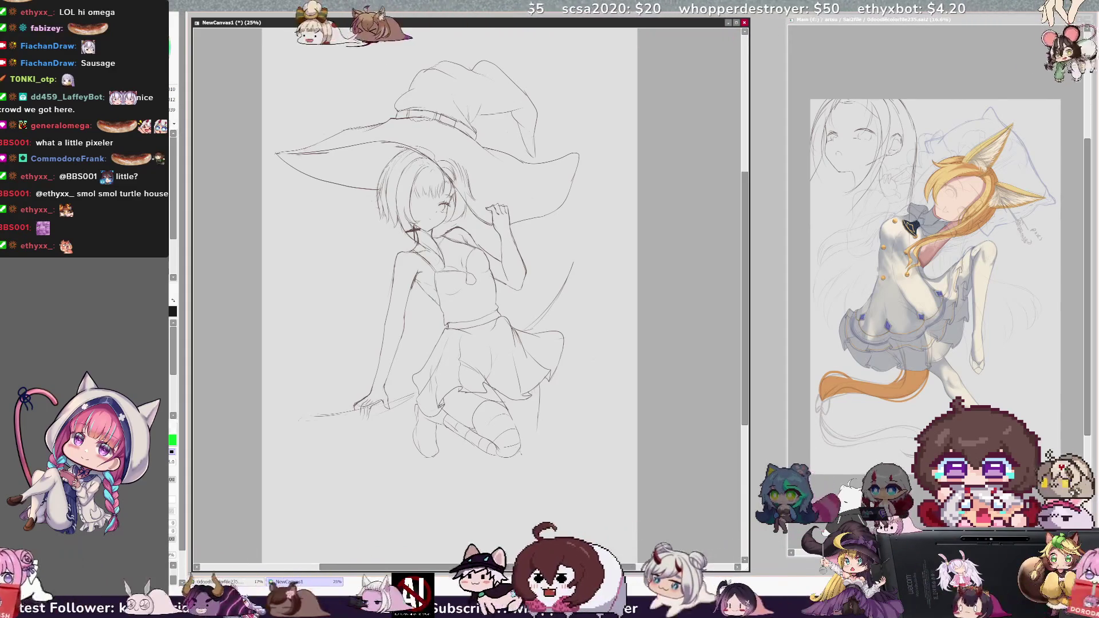
Darken the leg line below the skirt and redraw the broom's left end and shaft near her hand
{"action": "mouse_move", "coordinate": [538, 408]}
{"action": "left_mouse_down"}
{"action": "mouse_move", "coordinate": [552, 461]}
{"action": "mouse_move", "coordinate": [536, 490]}
{"action": "left_mouse_up"}
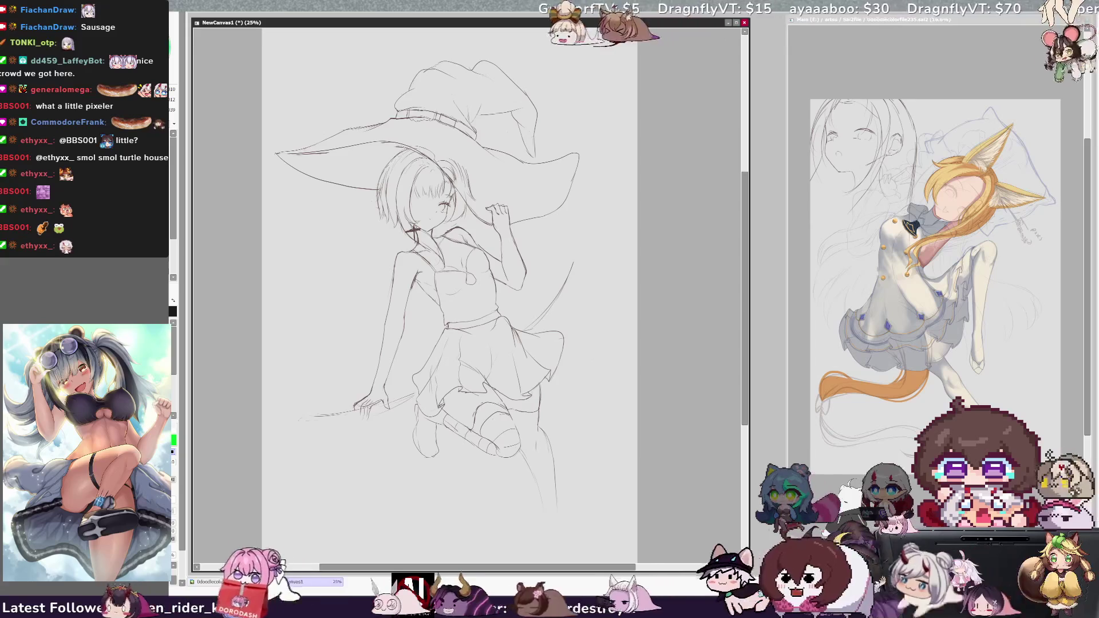
{"action": "scroll", "coordinate": [449, 287], "scroll_direction": "down", "scroll_amount": 2}
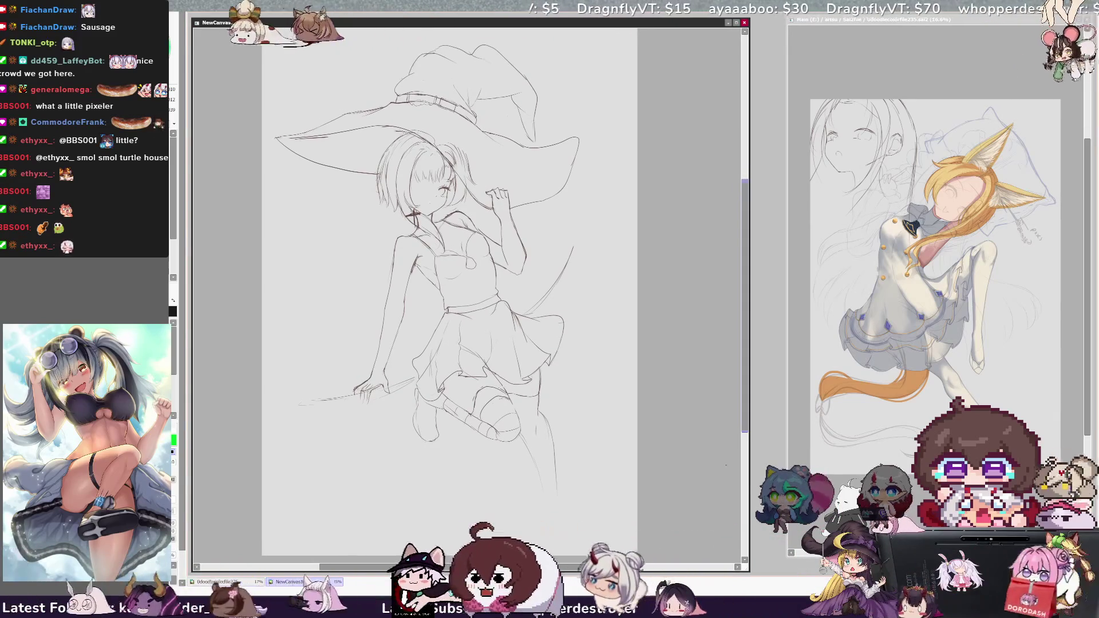
{"action": "left_click_drag", "start_coordinate": [309, 400], "coordinate": [296, 412]}
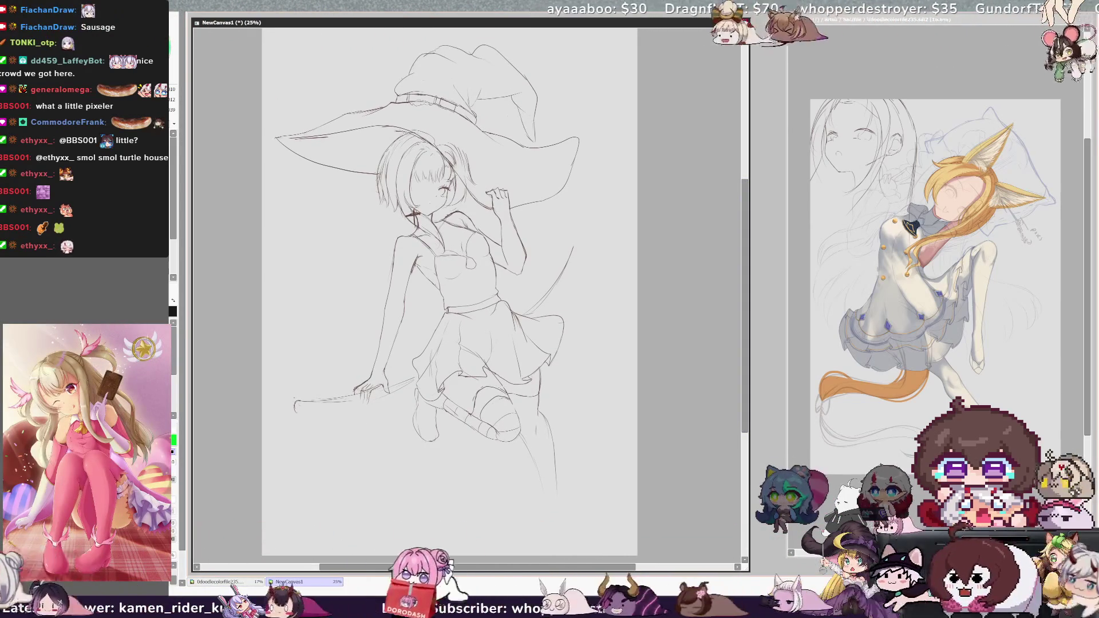
{"action": "mouse_move", "coordinate": [301, 401]}
{"action": "left_mouse_down"}
{"action": "mouse_move", "coordinate": [321, 399]}
{"action": "mouse_move", "coordinate": [298, 408]}
{"action": "mouse_move", "coordinate": [320, 408]}
{"action": "left_mouse_up"}
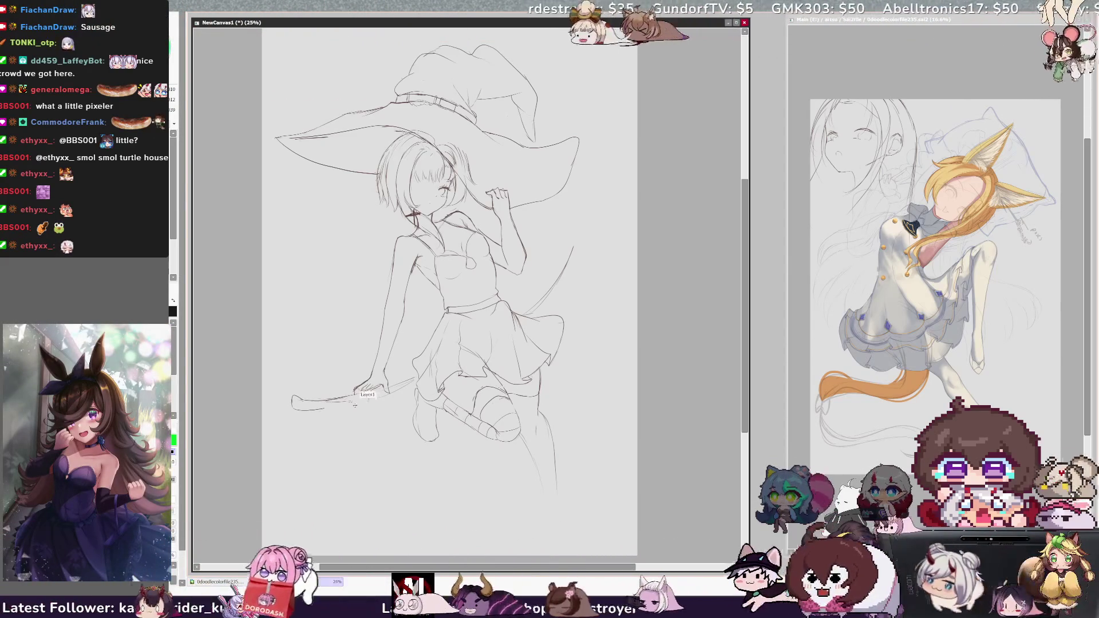
{"action": "left_click_drag", "start_coordinate": [361, 393], "coordinate": [386, 386]}
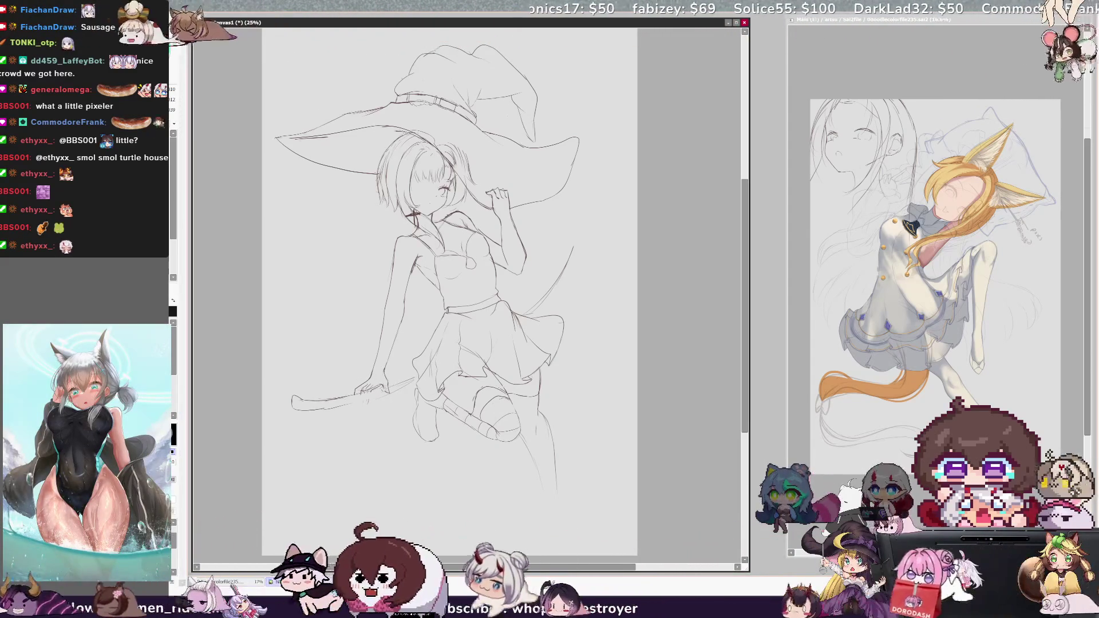
{"action": "key", "text": "h"}
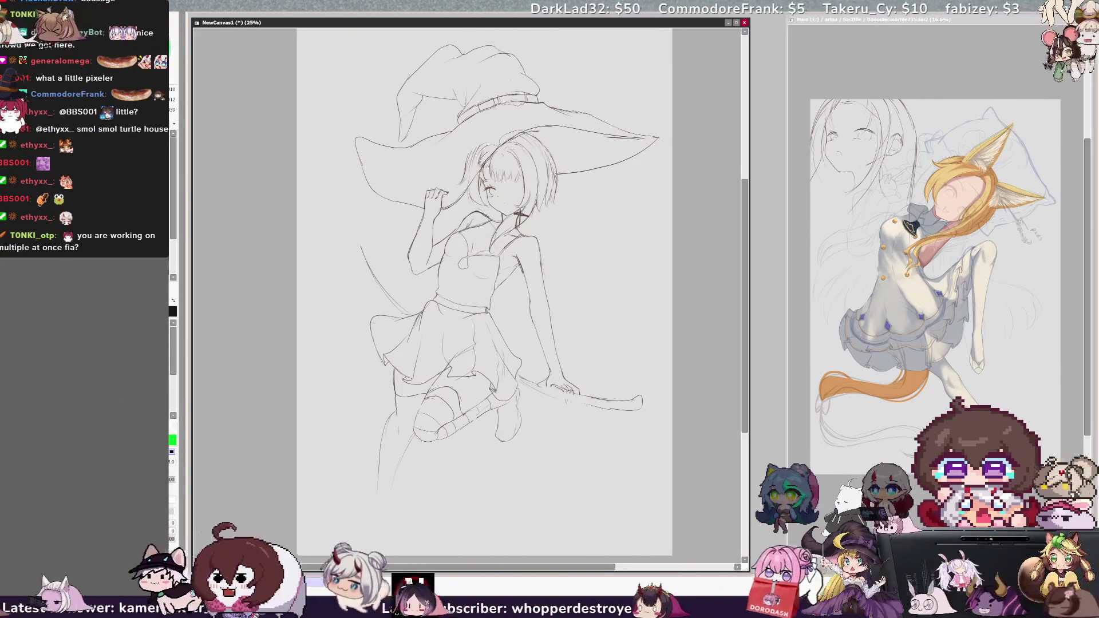
{"action": "key", "text": "h"}
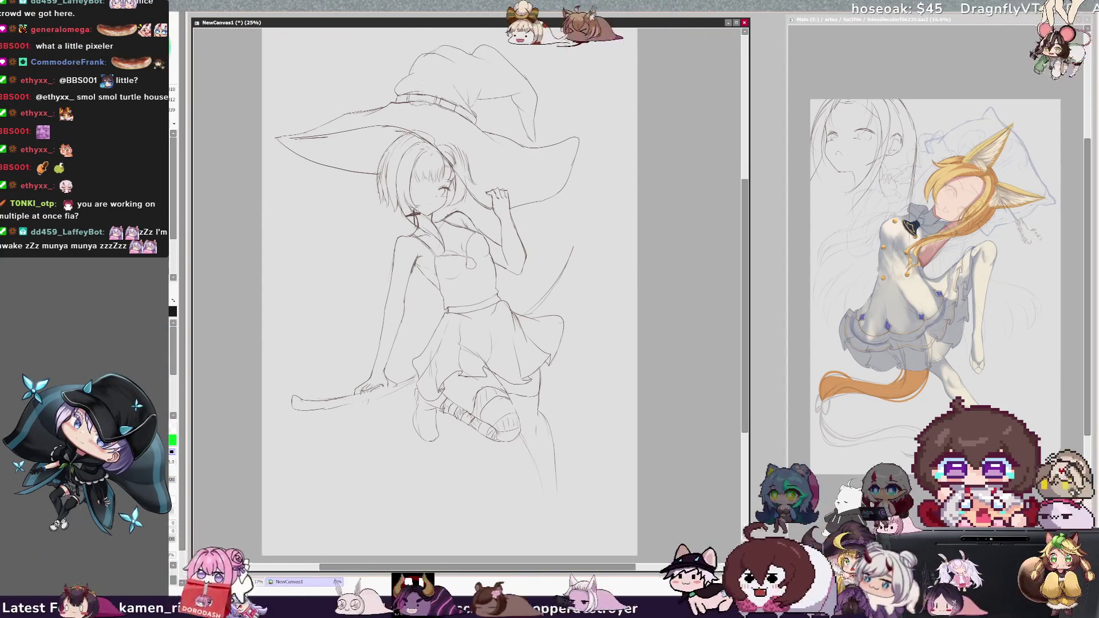
Flip the canvas view horizontally again, returning the sketch to its unmirrored orientation
{"action": "key", "text": "h"}
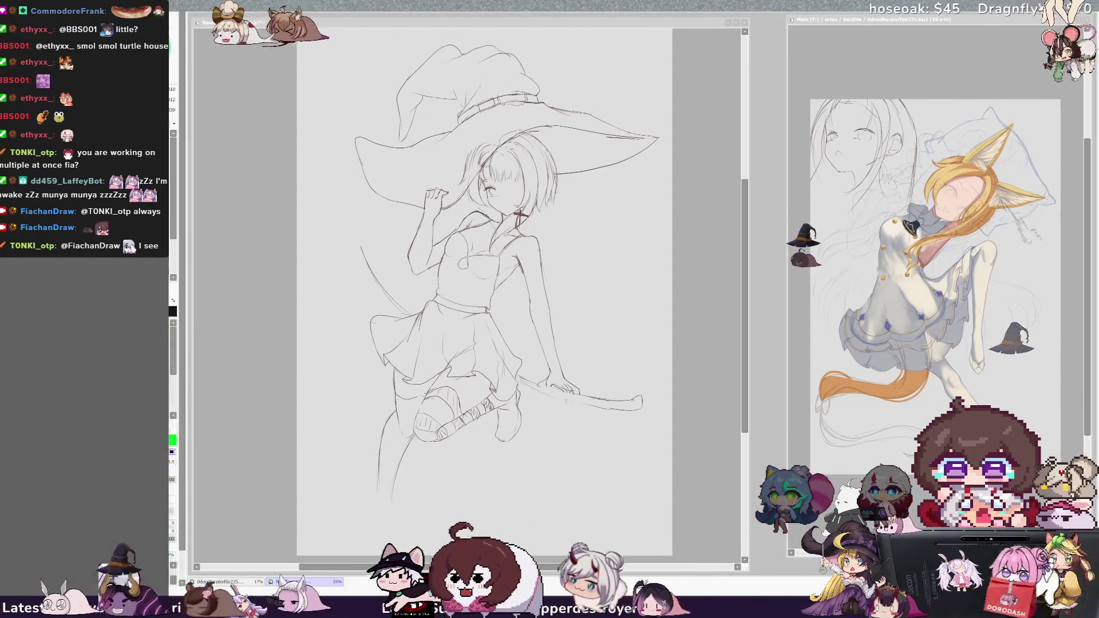
Draw a long arc down the figure's left side and a curve sweeping down from the hat brim
{"action": "scroll", "coordinate": [485, 286], "scroll_direction": "down", "scroll_amount": 2}
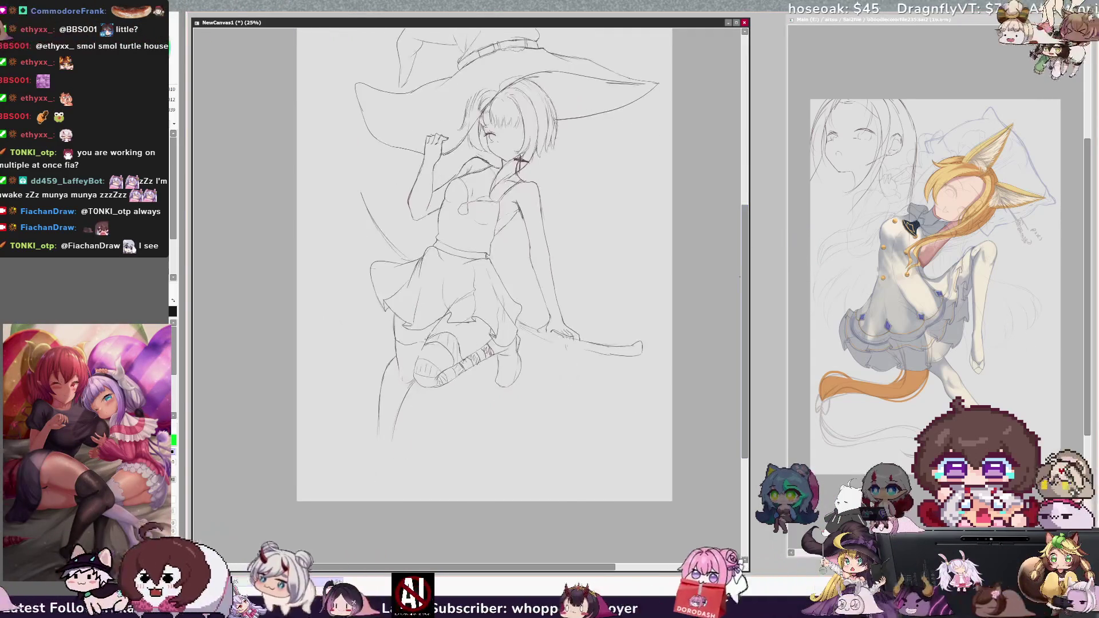
{"action": "scroll", "coordinate": [484, 286], "scroll_direction": "up", "scroll_amount": 3}
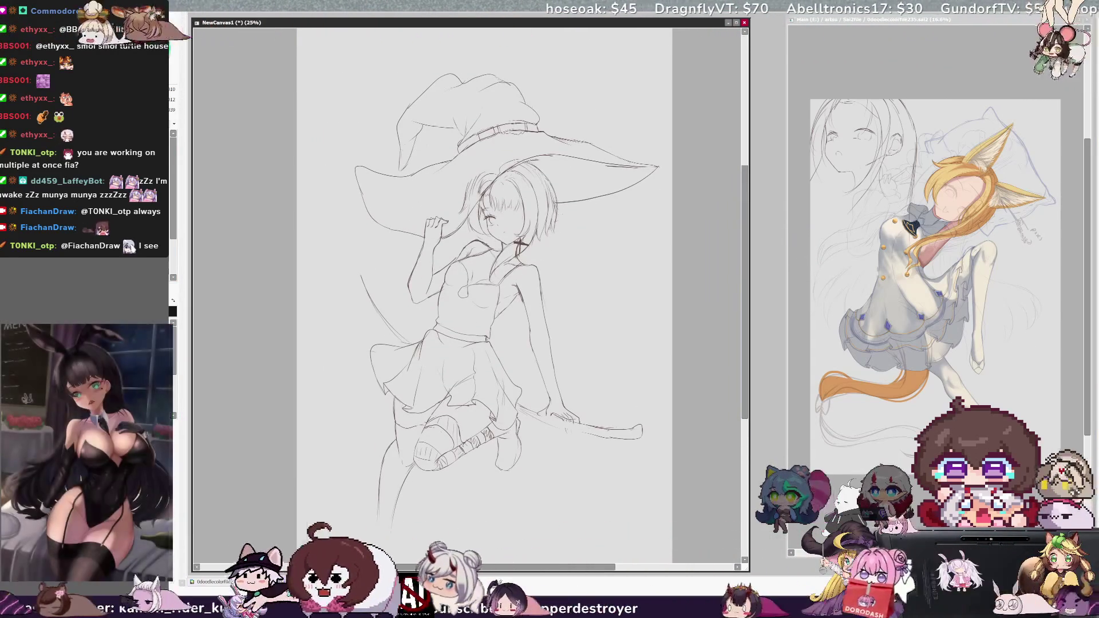
{"action": "left_click_drag", "start_coordinate": [352, 252], "coordinate": [380, 554]}
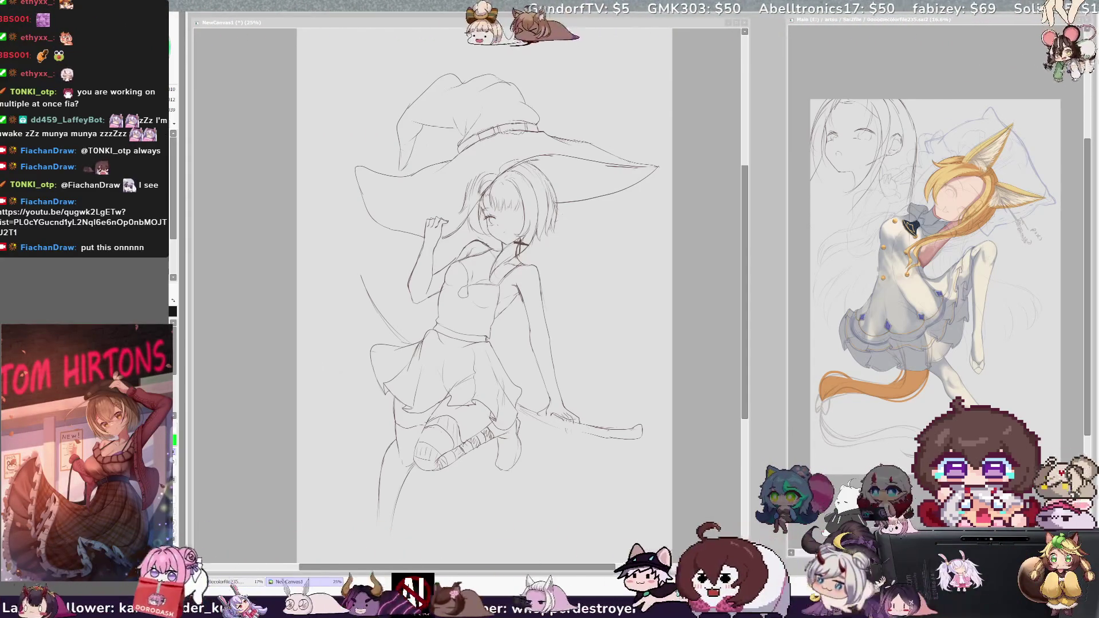
{"action": "left_click_drag", "start_coordinate": [746, 302], "coordinate": [746, 298]}
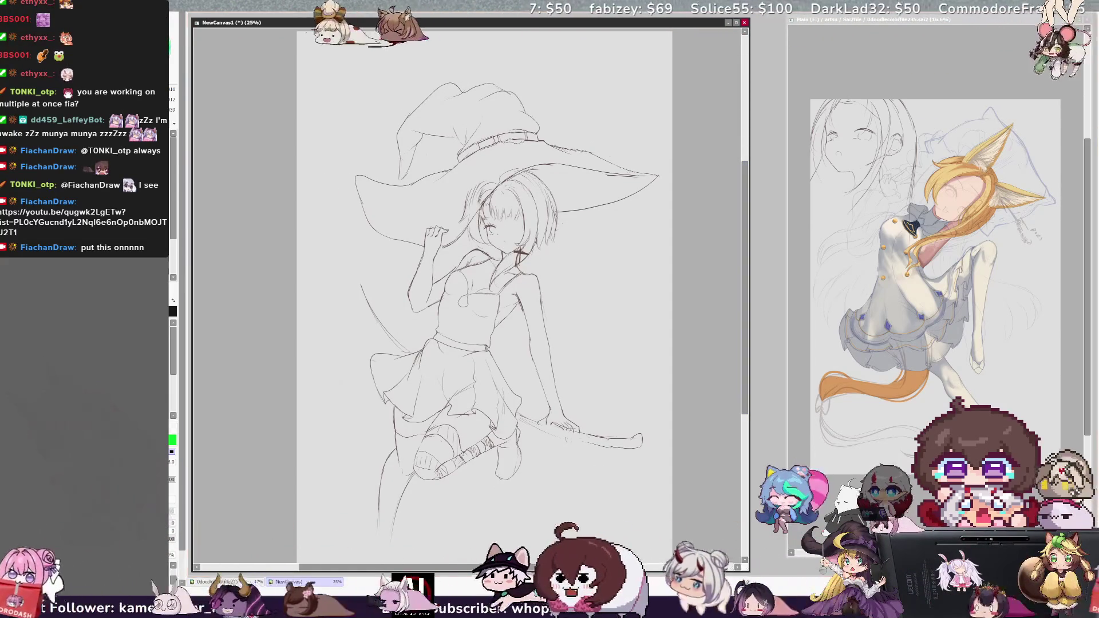
{"action": "mouse_move", "coordinate": [364, 130]}
{"action": "left_mouse_down"}
{"action": "mouse_move", "coordinate": [394, 266]}
{"action": "mouse_move", "coordinate": [421, 253]}
{"action": "mouse_move", "coordinate": [424, 201]}
{"action": "left_mouse_up"}
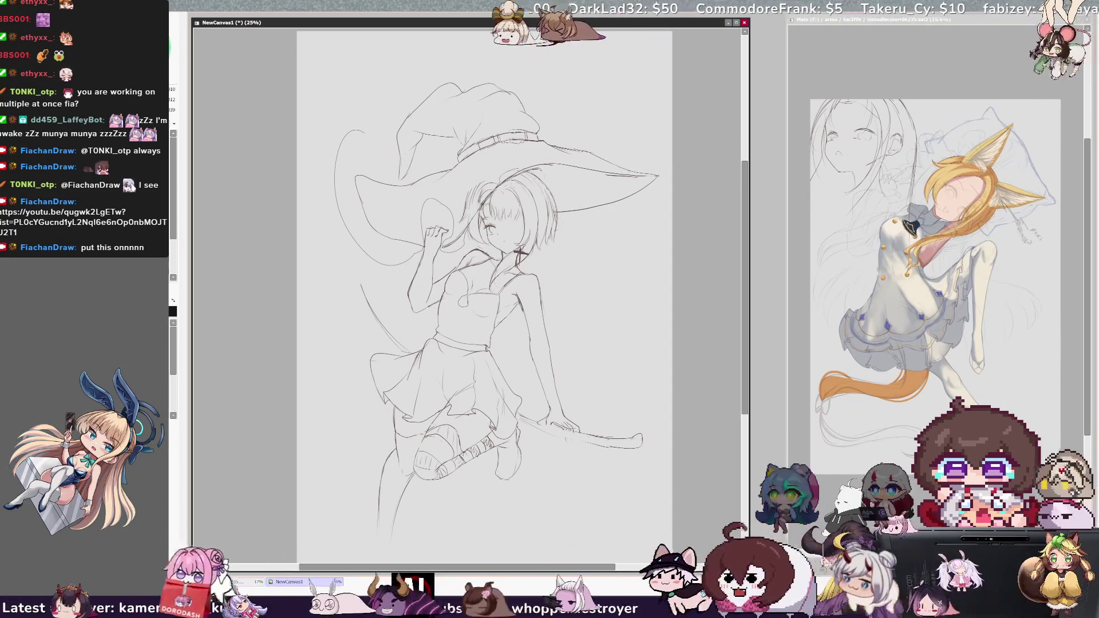
Lasso the hat and head, shift them up-right, rotate slightly counter-clockwise and reshape them
{"action": "mouse_move", "coordinate": [426, 53]}
{"action": "left_mouse_down"}
{"action": "mouse_move", "coordinate": [665, 218]}
{"action": "mouse_move", "coordinate": [572, 74]}
{"action": "mouse_move", "coordinate": [426, 53]}
{"action": "left_mouse_up"}
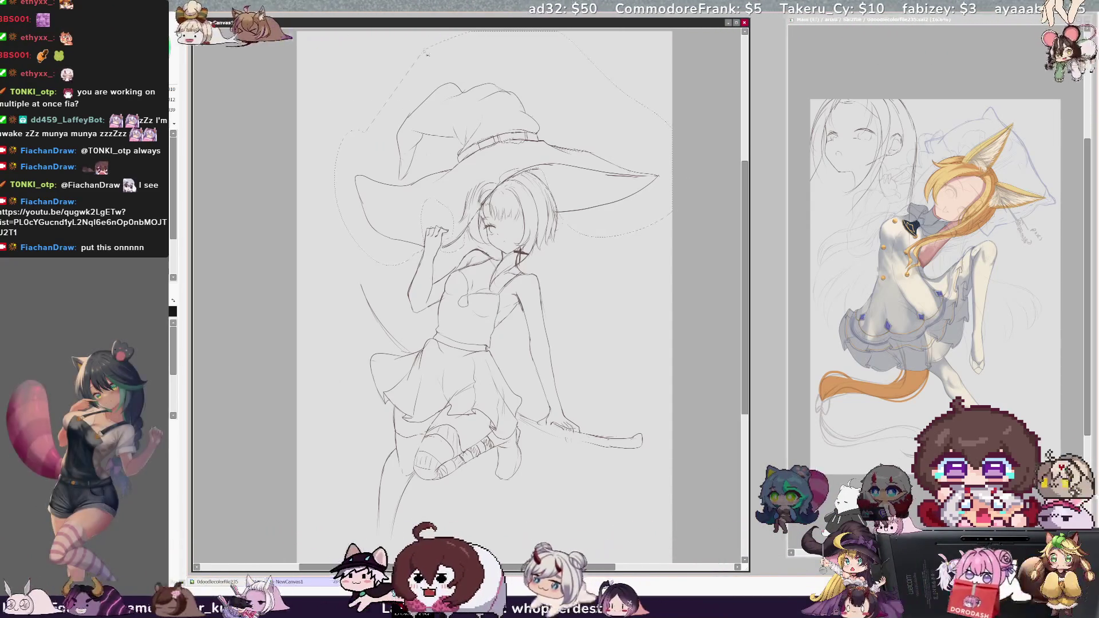
{"action": "key", "text": "ctrl+t"}
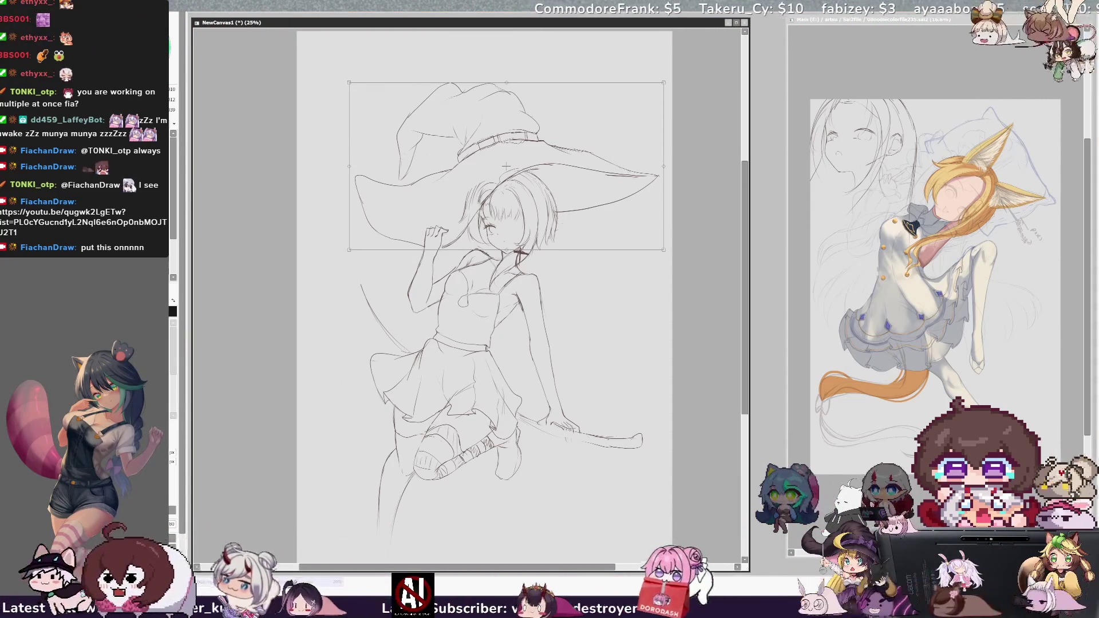
{"action": "left_click_drag", "start_coordinate": [637, 298], "coordinate": [597, 219]}
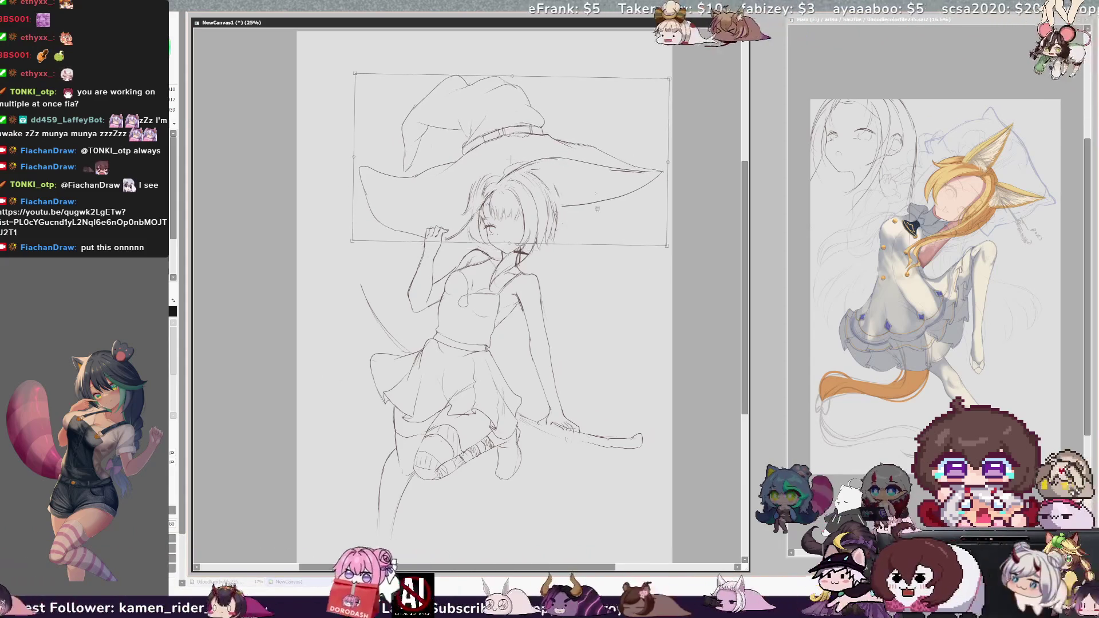
{"action": "mouse_move", "coordinate": [661, 273]}
{"action": "left_mouse_down"}
{"action": "mouse_move", "coordinate": [654, 248]}
{"action": "mouse_move", "coordinate": [609, 236]}
{"action": "left_mouse_up"}
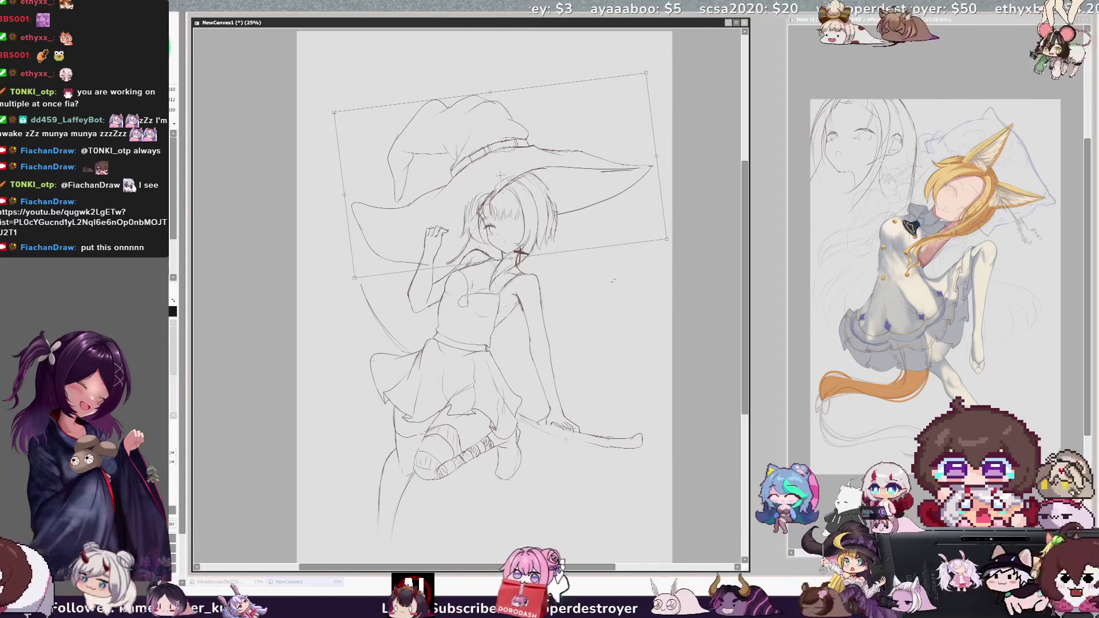
{"action": "left_click_drag", "start_coordinate": [350, 210], "coordinate": [358, 210]}
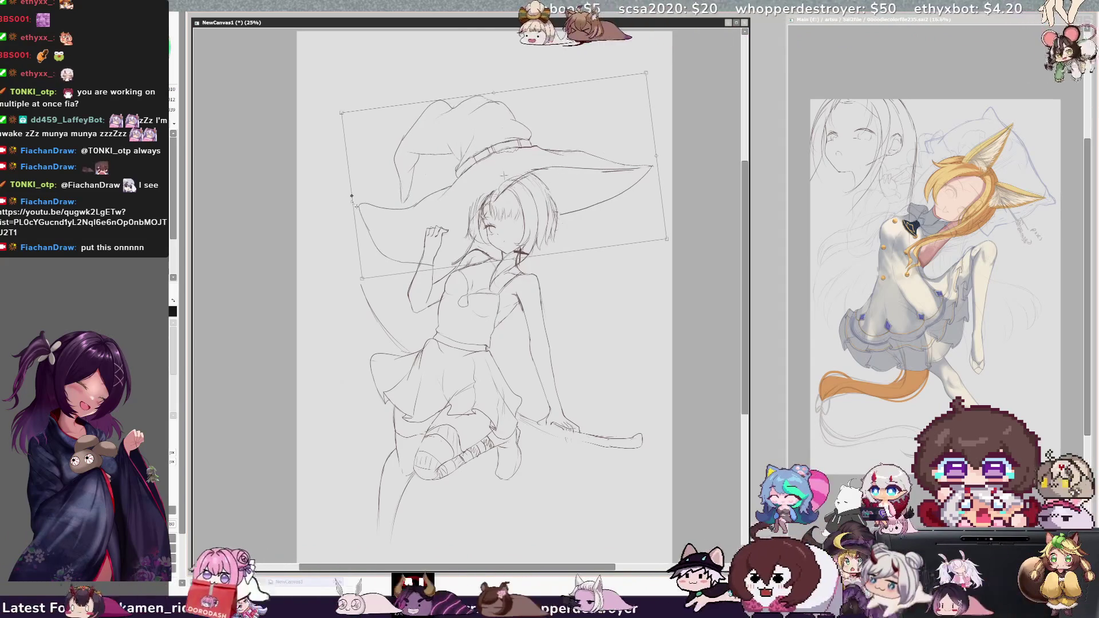
{"action": "left_click_drag", "start_coordinate": [673, 244], "coordinate": [675, 257]}
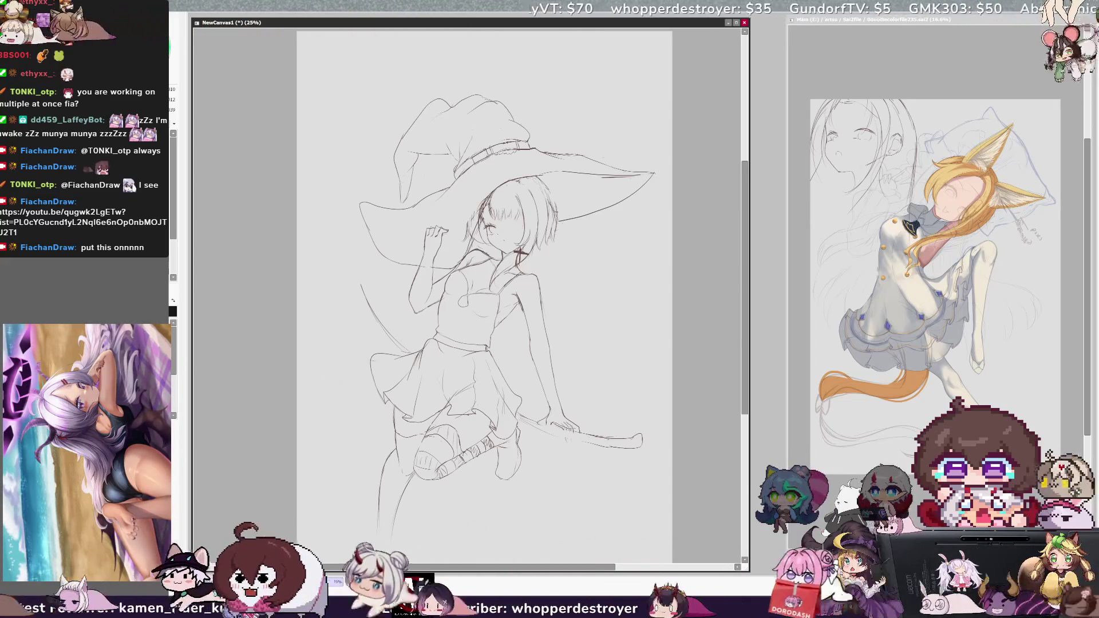
Mirror the view to check proportions, flip it back, then select the body area inside the sketch lines
{"action": "key", "text": "h"}
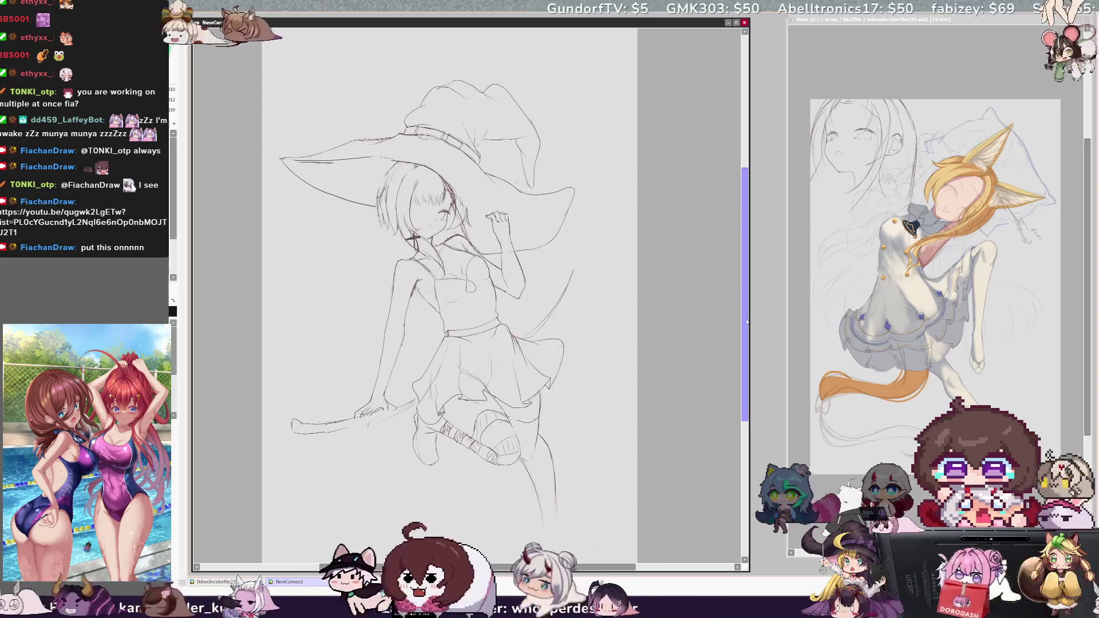
{"action": "key", "text": "h"}
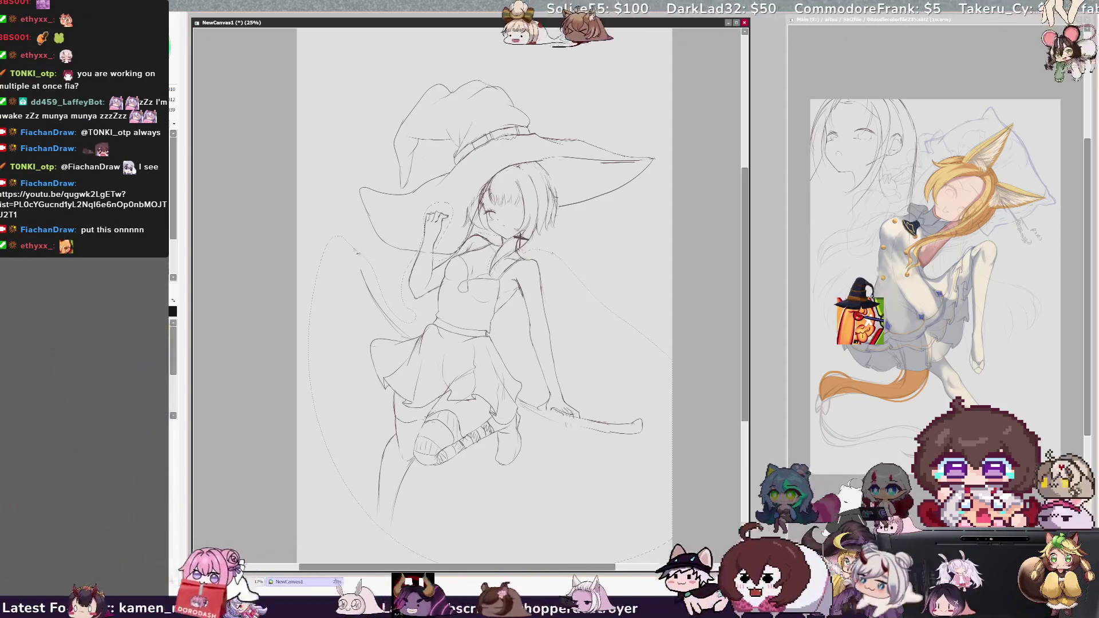
{"action": "left_click", "coordinate": [389, 309]}
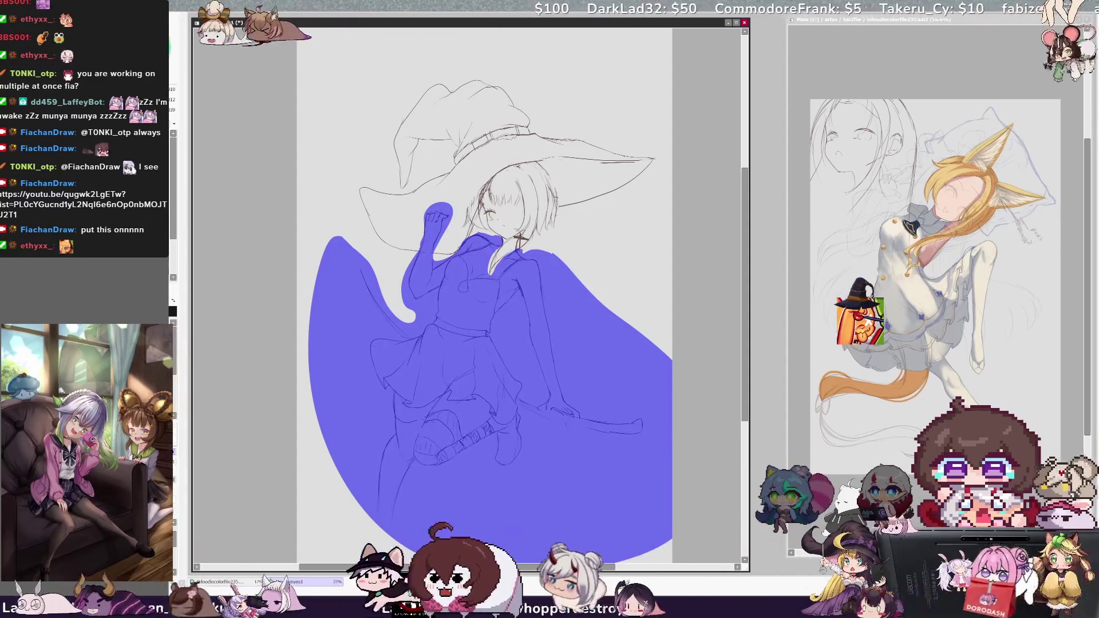
Rotate the selected body and broom slightly clockwise and nudge it into place under the hat
{"action": "key", "text": "b"}
{"action": "key", "text": "ctrl+t"}
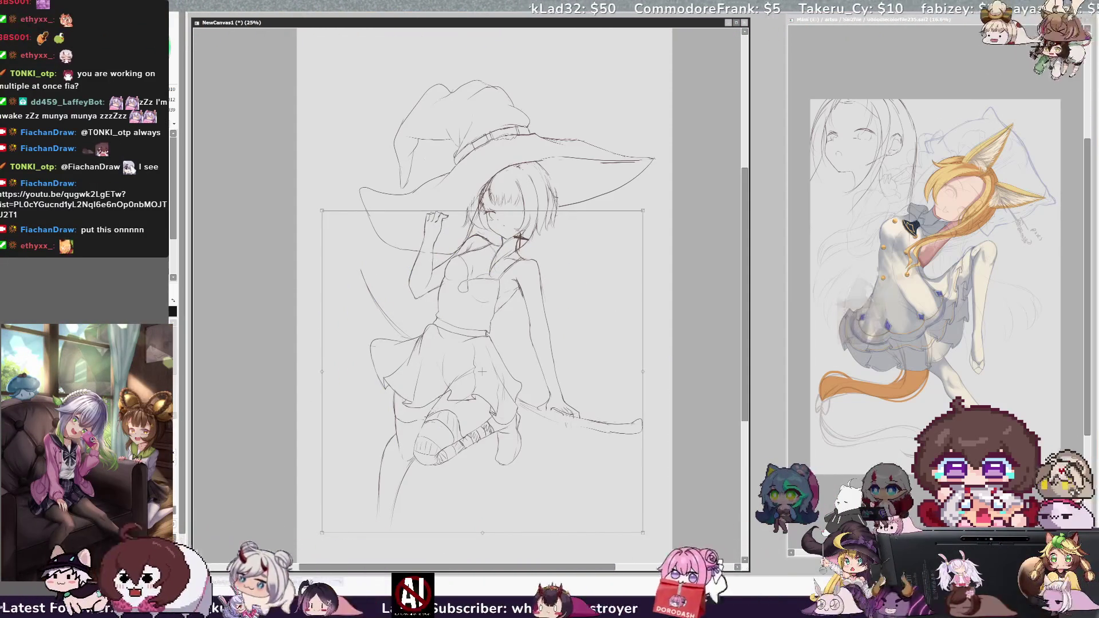
{"action": "left_click_drag", "start_coordinate": [681, 487], "coordinate": [582, 485]}
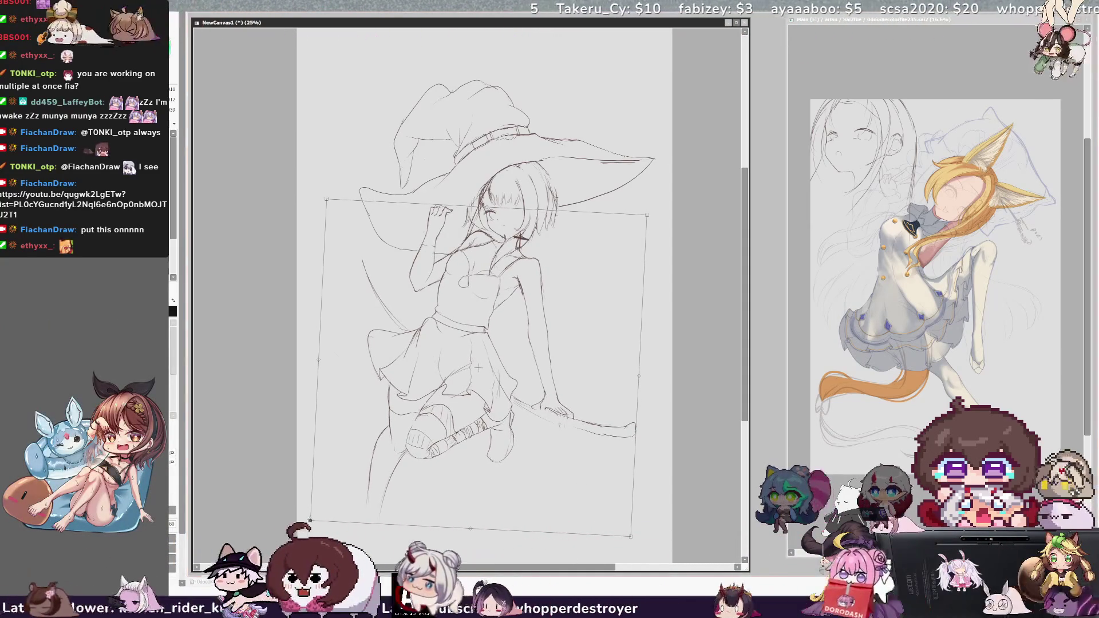
{"action": "key", "text": "h"}
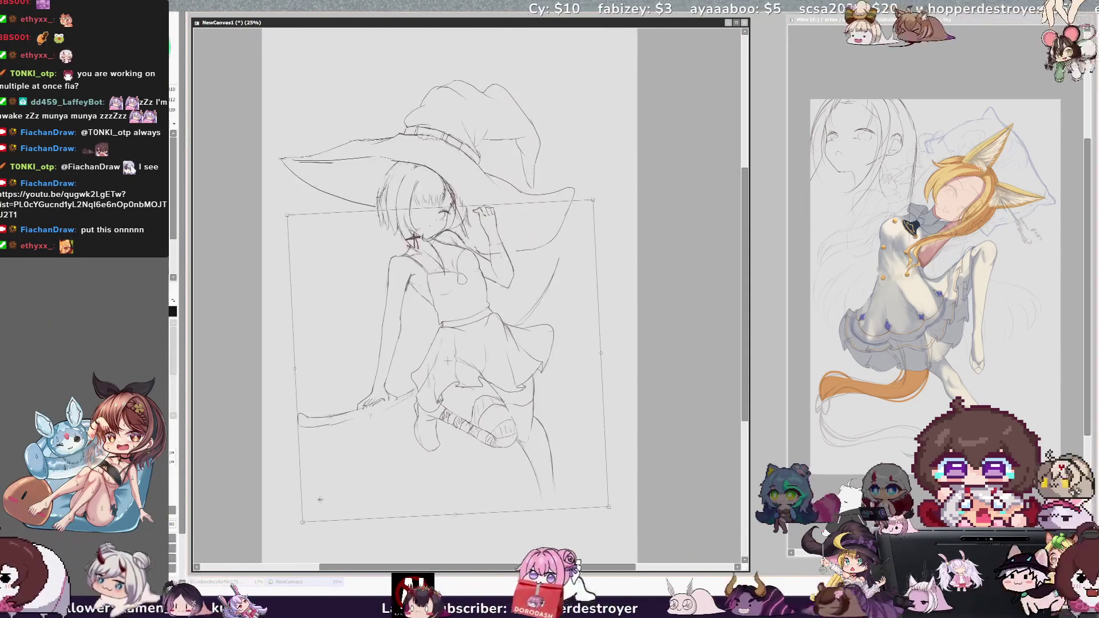
{"action": "mouse_move", "coordinate": [565, 419]}
{"action": "left_mouse_down"}
{"action": "mouse_move", "coordinate": [574, 417]}
{"action": "mouse_move", "coordinate": [593, 460]}
{"action": "left_mouse_up"}
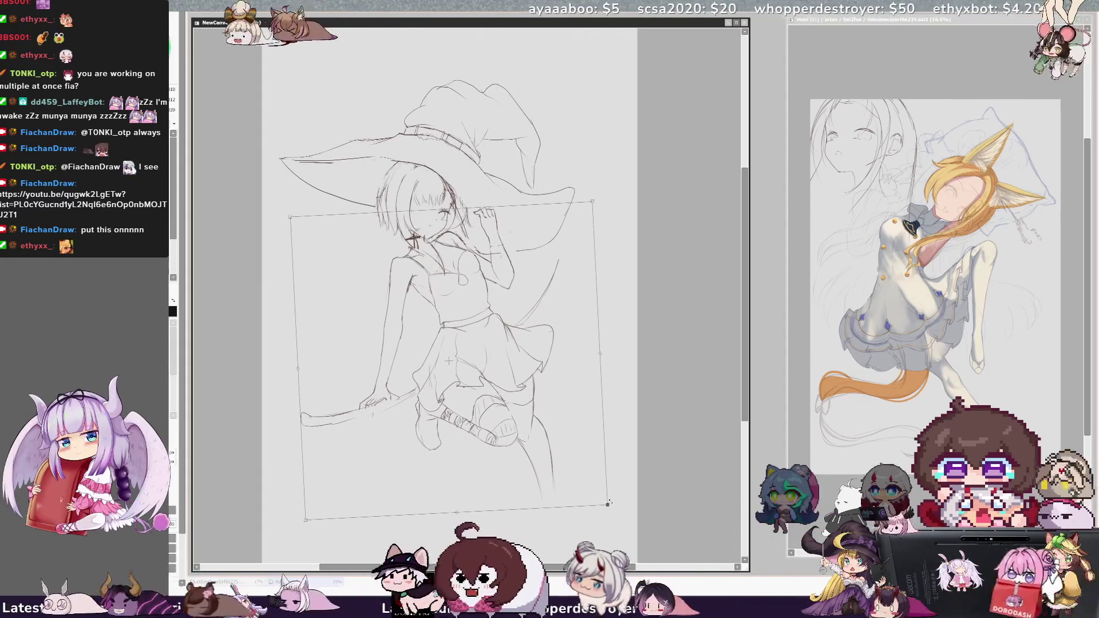
{"action": "key", "text": "Return"}
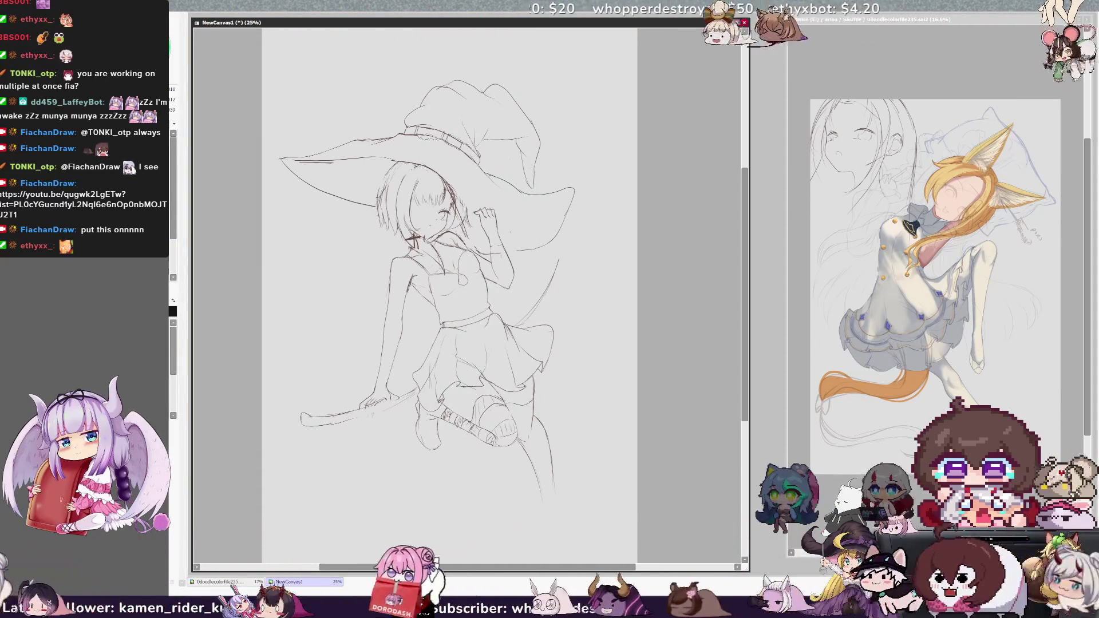
Lasso the raised hand, rotate it slightly clockwise and shift it to a new angle
{"action": "mouse_move", "coordinate": [484, 212]}
{"action": "left_mouse_down"}
{"action": "mouse_move", "coordinate": [469, 240]}
{"action": "mouse_move", "coordinate": [515, 290]}
{"action": "left_mouse_up"}
{"action": "left_click_drag", "start_coordinate": [541, 245], "coordinate": [544, 252]}
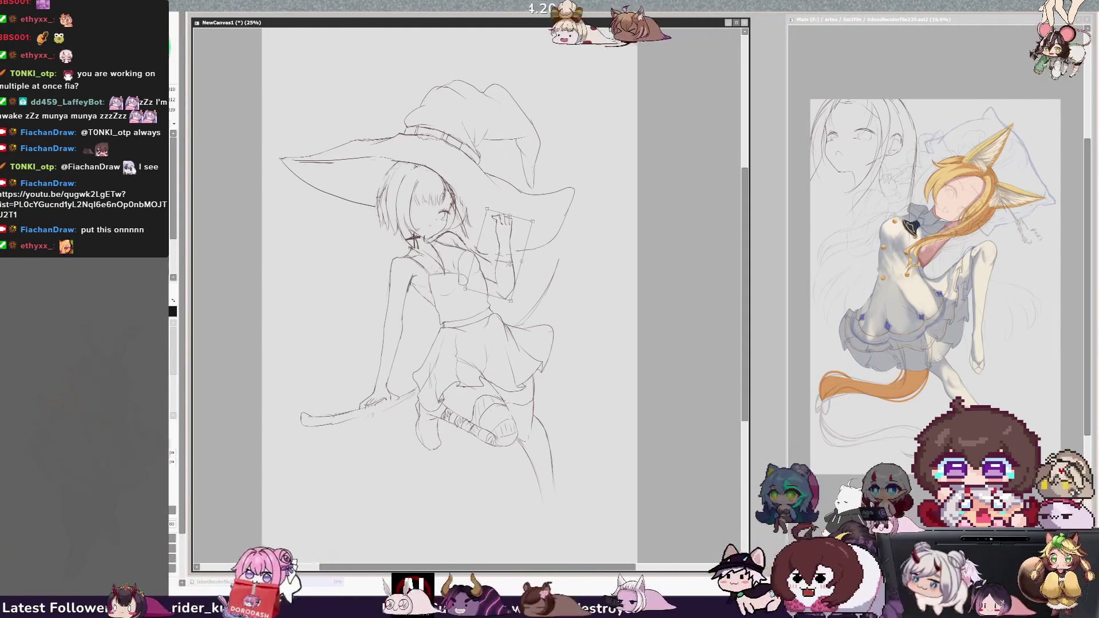
{"action": "key", "text": "h"}
{"action": "left_click_drag", "start_coordinate": [435, 228], "coordinate": [428, 225]}
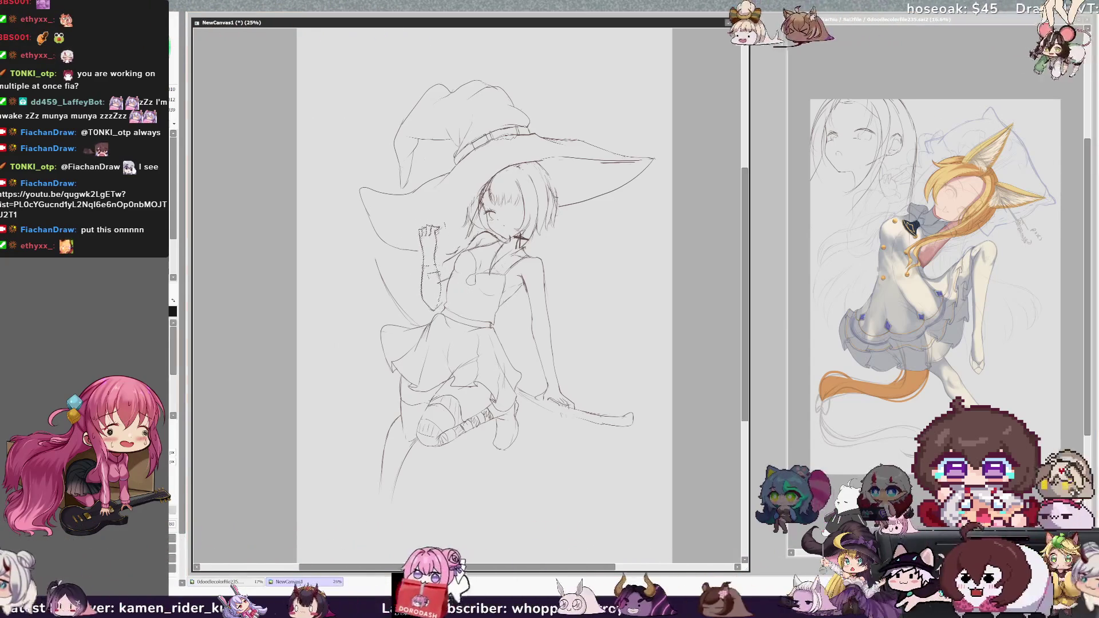
Apply the hand change, then rotate the raised arm and hand upward to a more upright angle
{"action": "key", "text": "Return"}
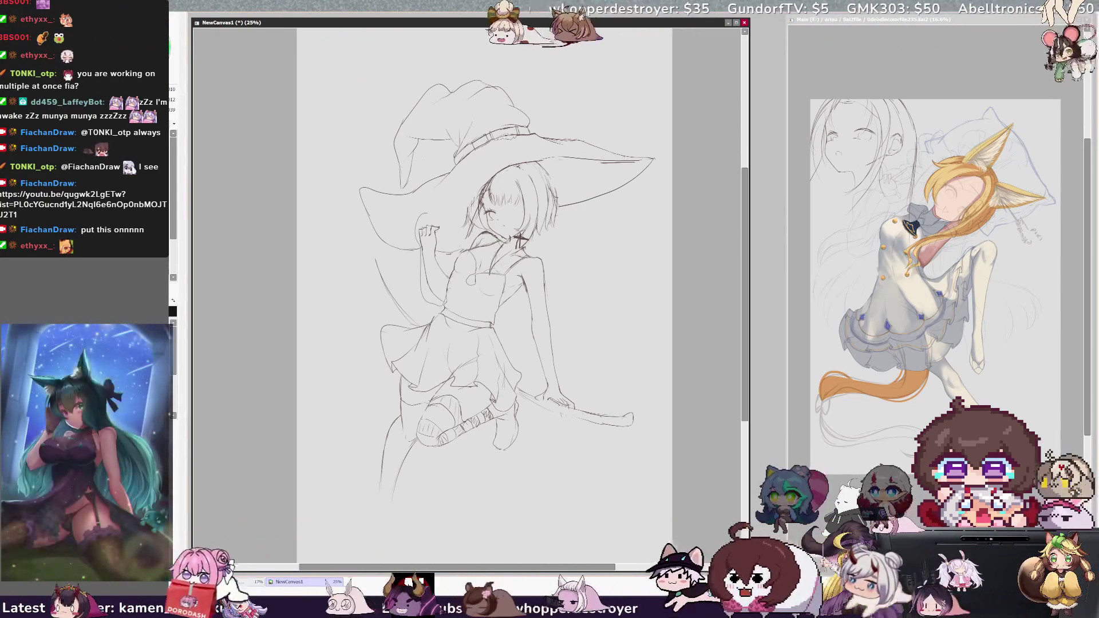
{"action": "mouse_move", "coordinate": [424, 214]}
{"action": "left_mouse_down"}
{"action": "mouse_move", "coordinate": [445, 252]}
{"action": "mouse_move", "coordinate": [421, 252]}
{"action": "left_mouse_up"}
{"action": "key", "text": "ctrl+t"}
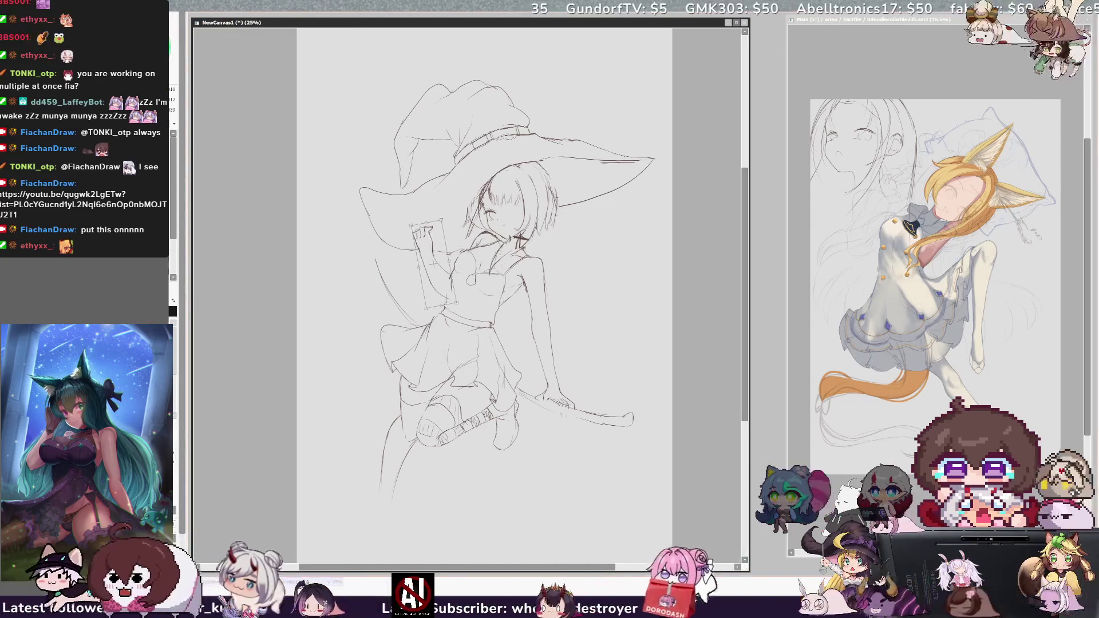
{"action": "mouse_move", "coordinate": [505, 247]}
{"action": "left_mouse_down"}
{"action": "mouse_move", "coordinate": [502, 298]}
{"action": "mouse_move", "coordinate": [435, 281]}
{"action": "mouse_move", "coordinate": [426, 266]}
{"action": "left_mouse_up"}
{"action": "key", "text": "Return"}
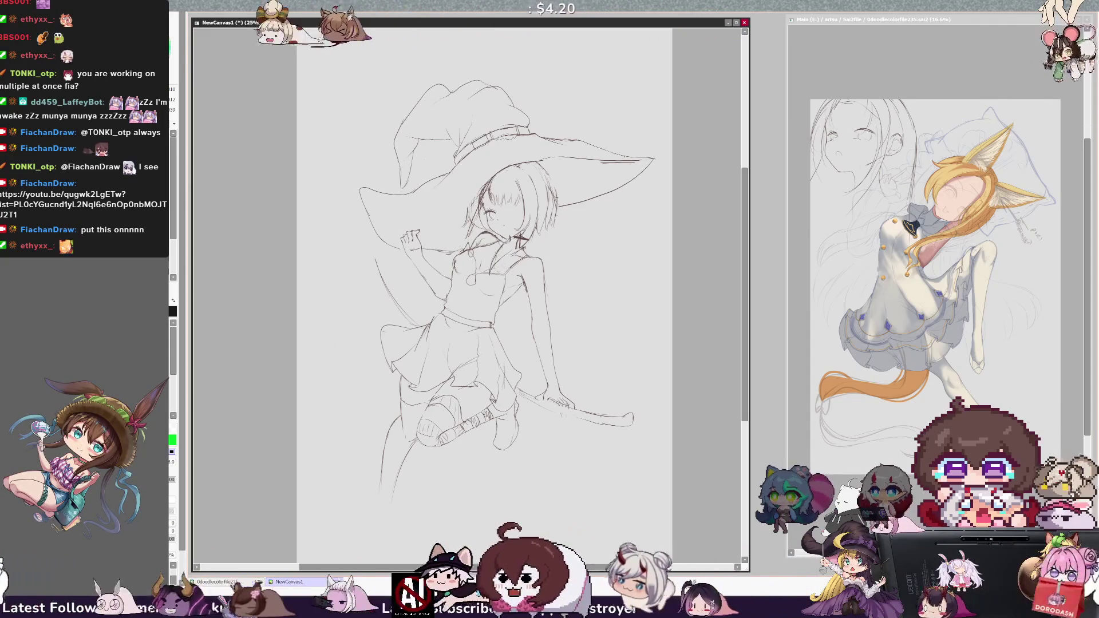
{"action": "key", "text": "e"}
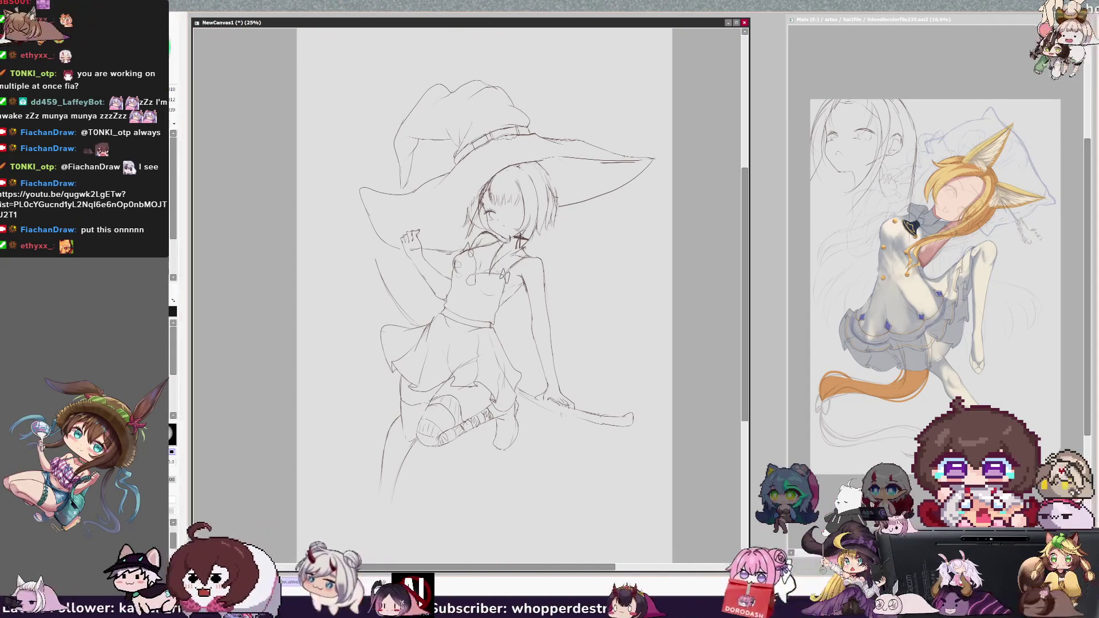
{"action": "key", "text": "n"}
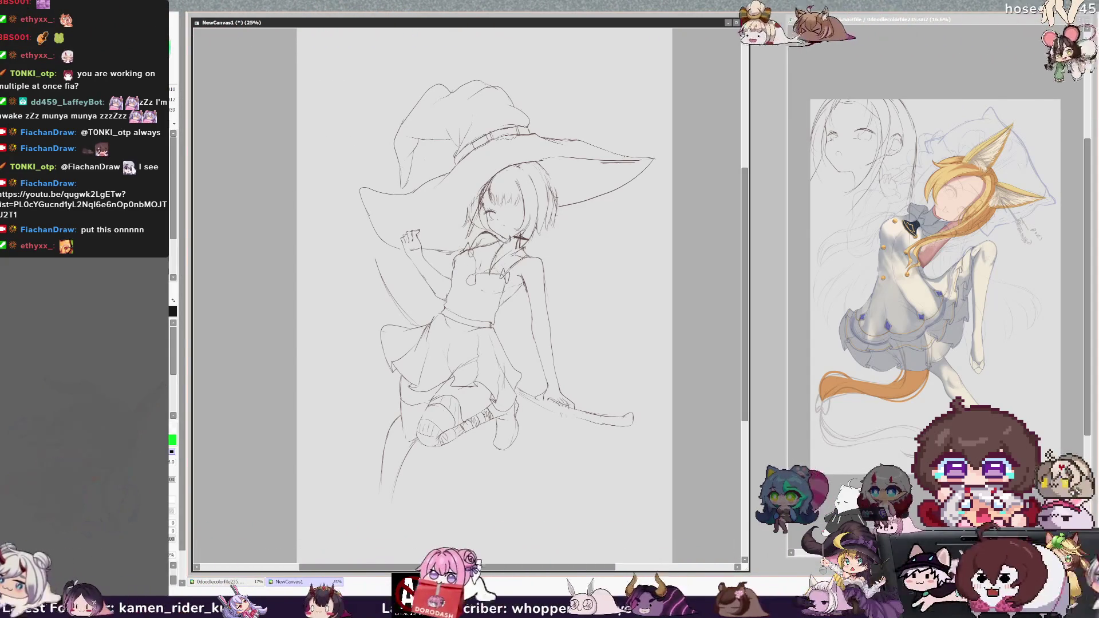
{"action": "key", "text": "e"}
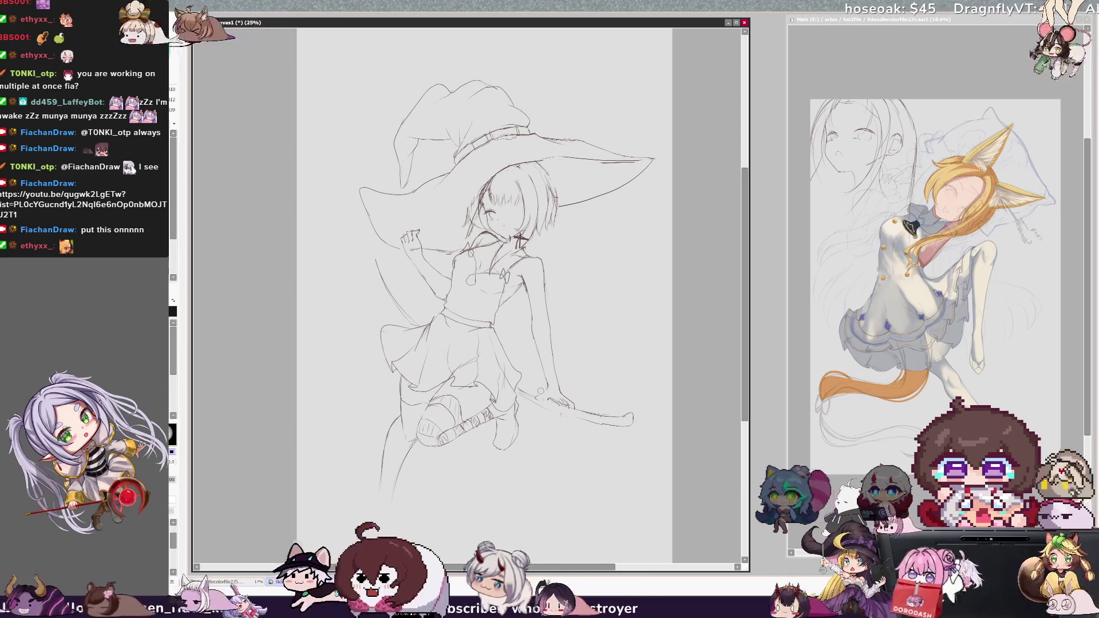
{"action": "key", "text": "h"}
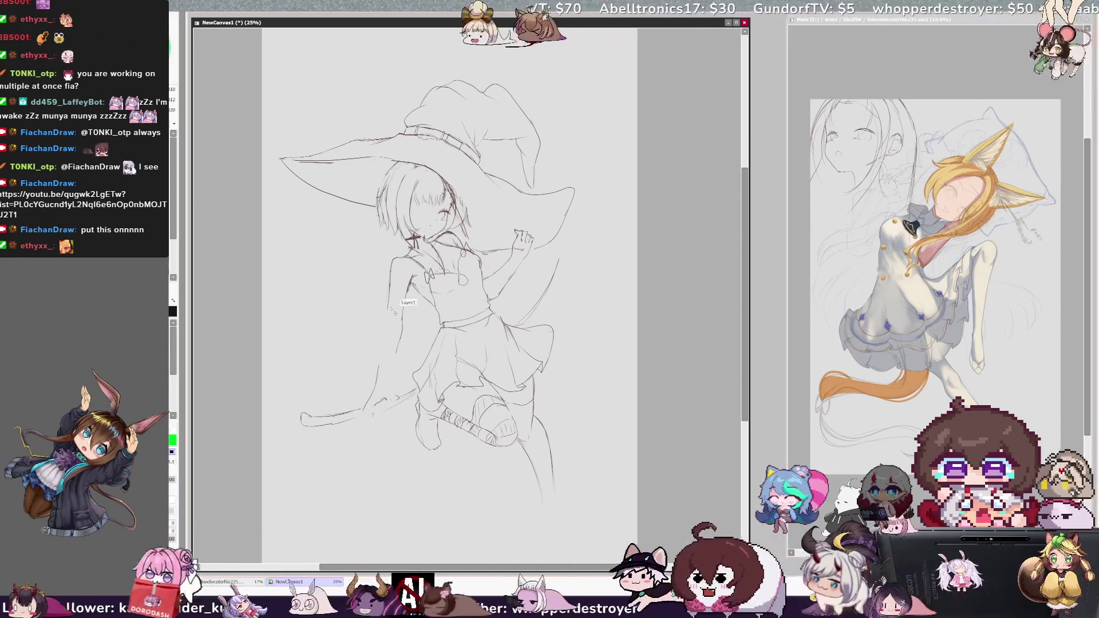
{"action": "left_click_drag", "start_coordinate": [386, 307], "coordinate": [380, 374]}
{"action": "key", "text": "ctrl+z"}
{"action": "left_click_drag", "start_coordinate": [387, 304], "coordinate": [379, 362]}
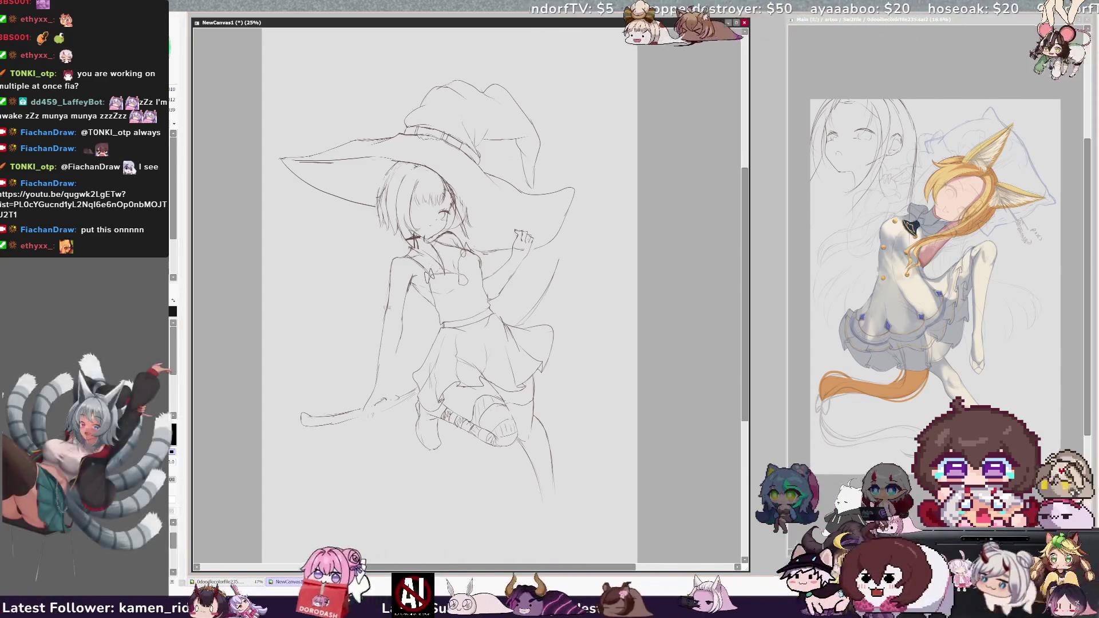
{"action": "key", "text": "ctrl+z"}
{"action": "key", "text": "ctrl+z"}
{"action": "left_click_drag", "start_coordinate": [387, 312], "coordinate": [372, 400]}
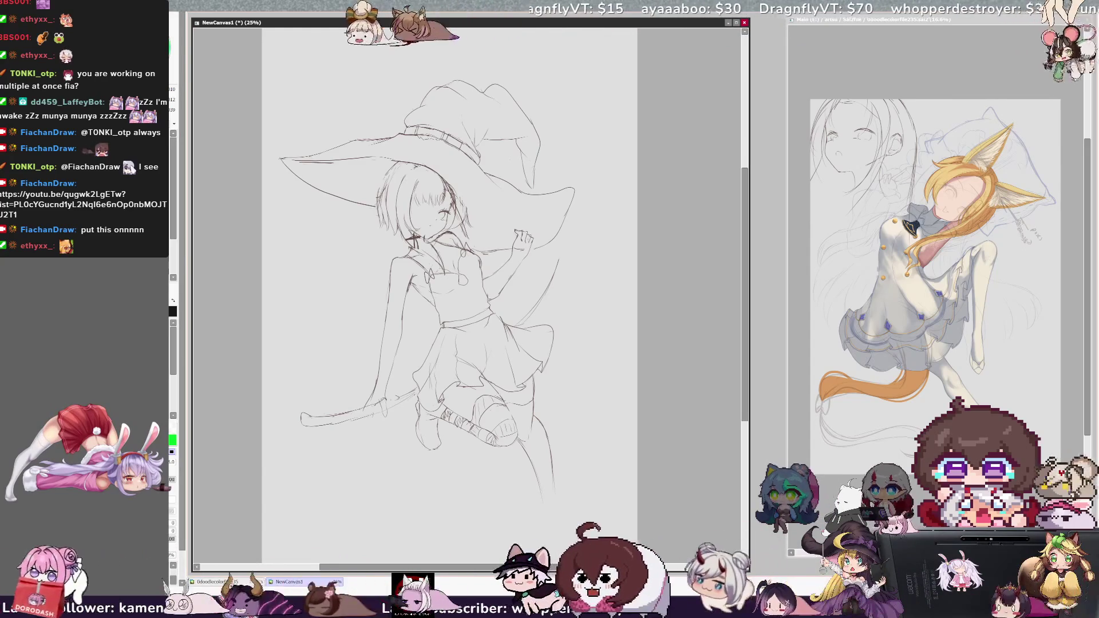
{"action": "key", "text": "ctrl+z"}
{"action": "key", "text": "ctrl+y"}
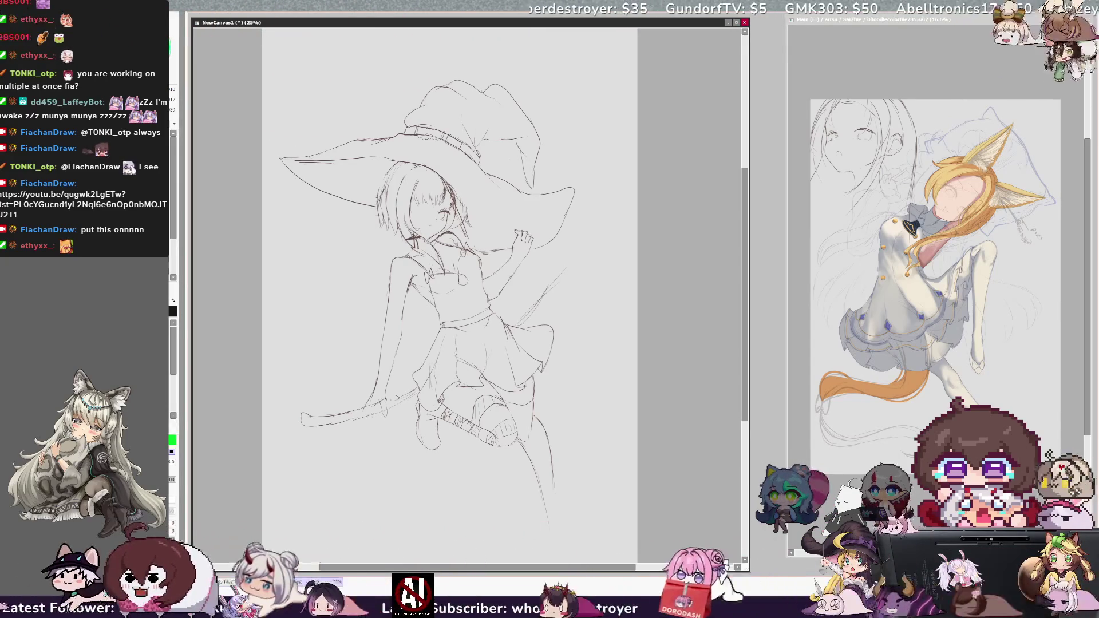
{"action": "key", "text": "h"}
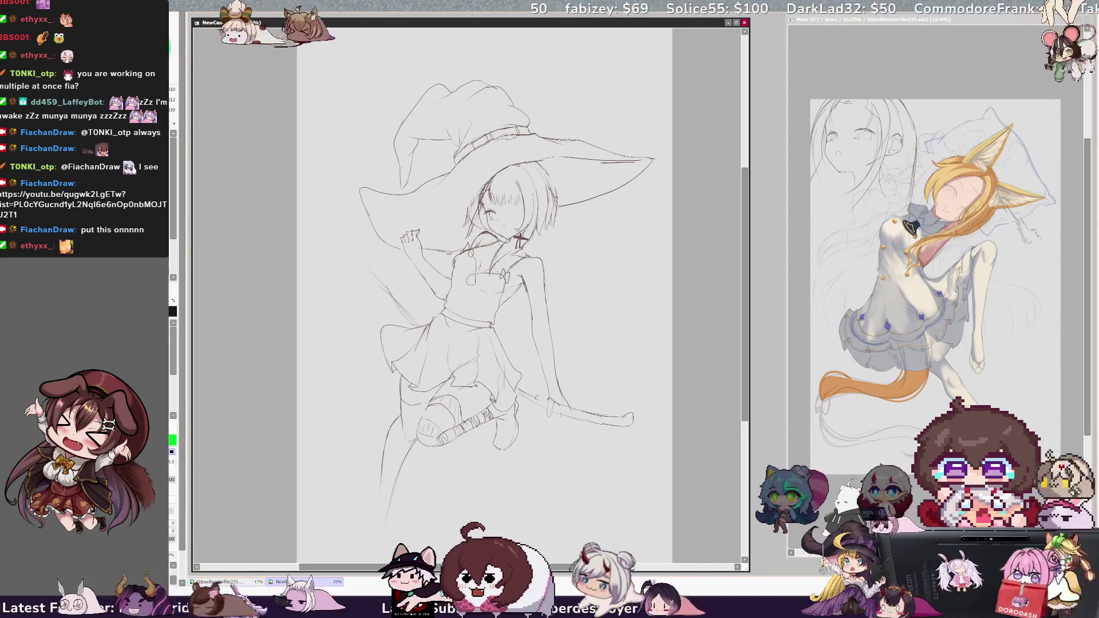
{"action": "key", "text": "h"}
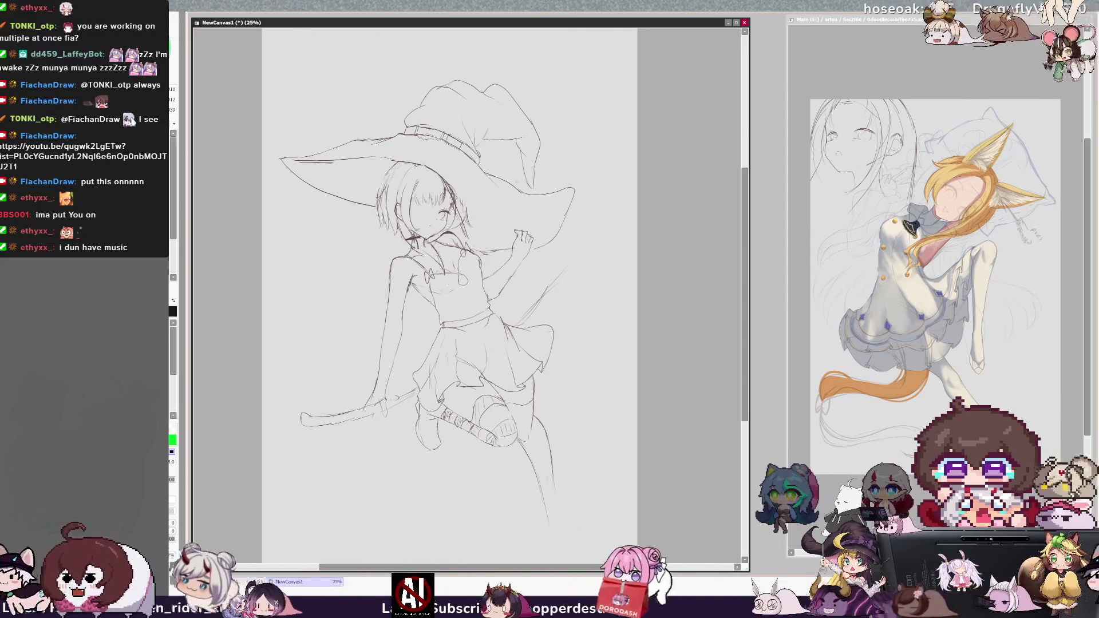
Mirror the witch sketch view and switch to the fox-girl doodle file
{"action": "key", "text": "h"}
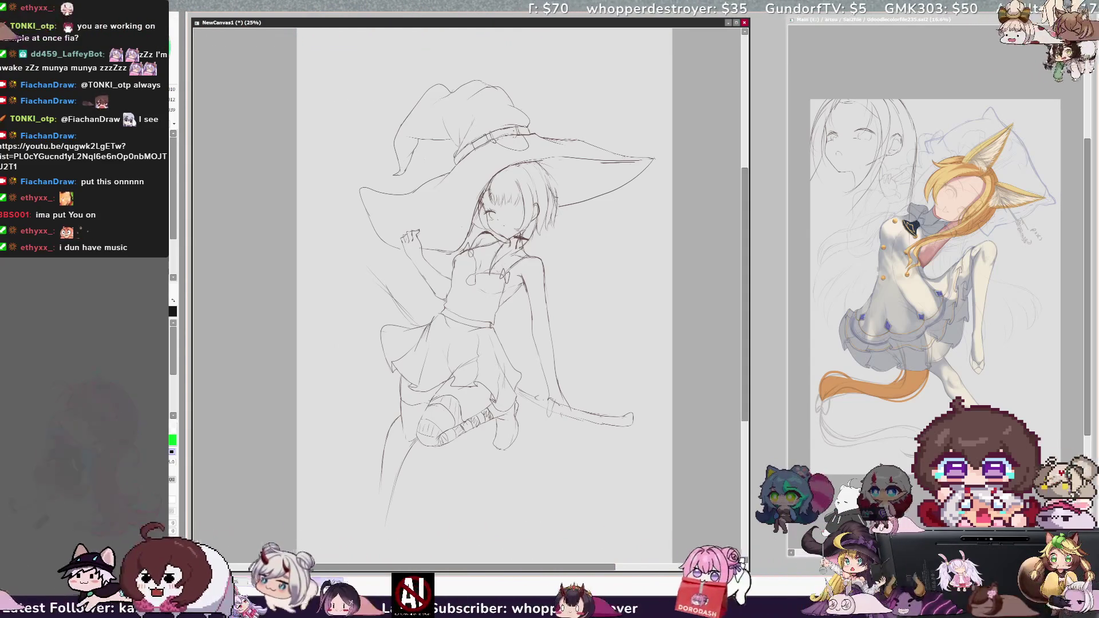
{"action": "left_click", "coordinate": [897, 246]}
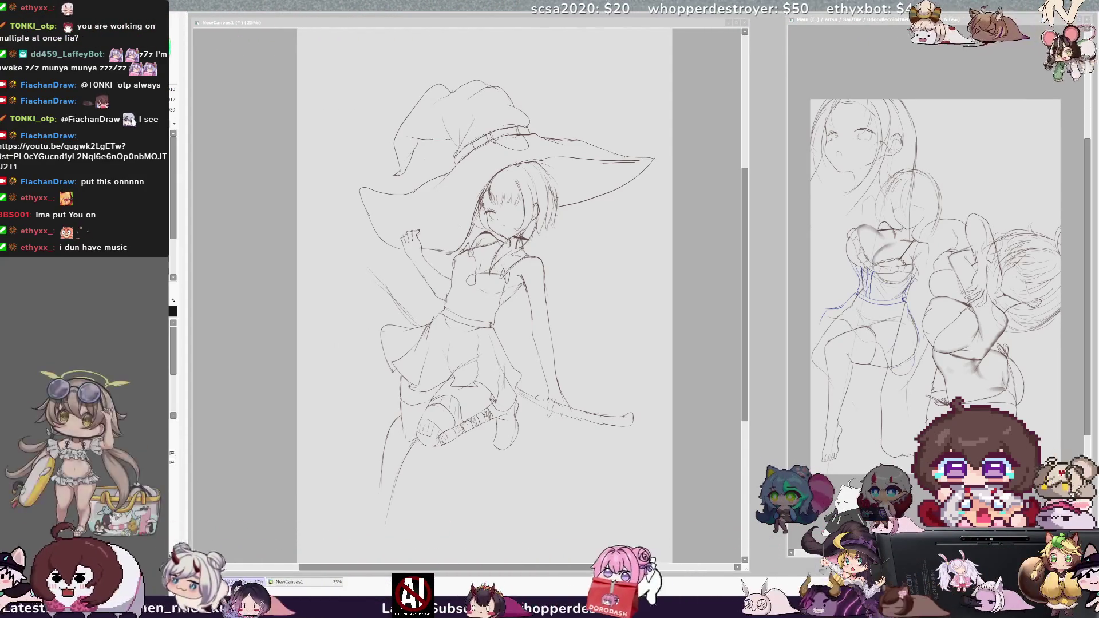
Paste the long-haired figure into the sketch-collection file and centre it on the page
{"action": "key", "text": "ctrl+Tab"}
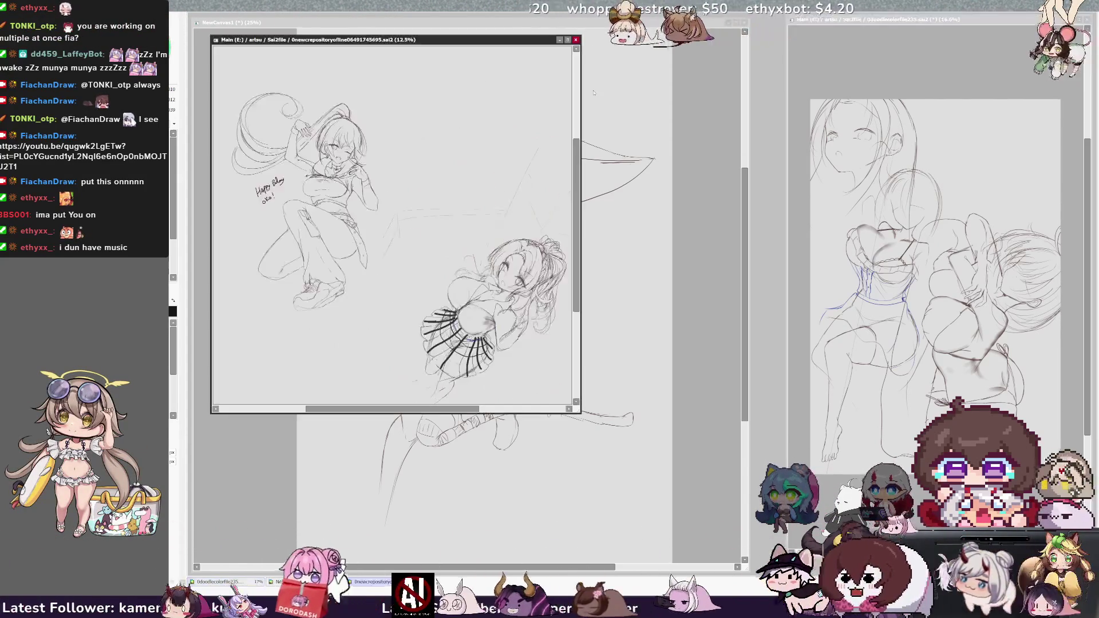
{"action": "left_click_drag", "start_coordinate": [298, 39], "coordinate": [491, 43]}
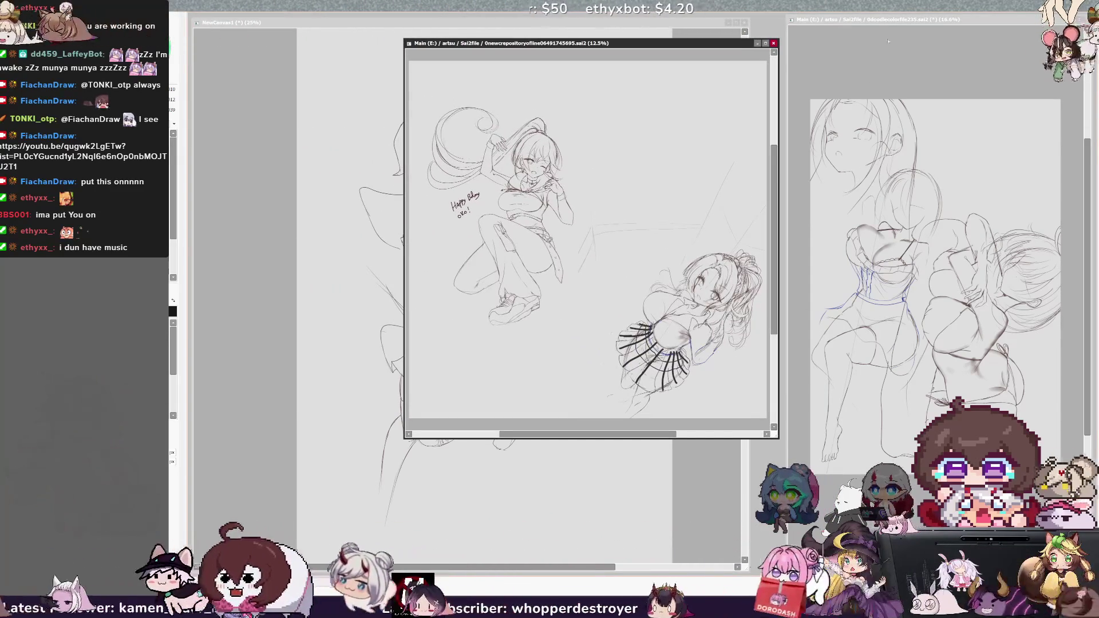
{"action": "key", "text": "ctrl+Tab"}
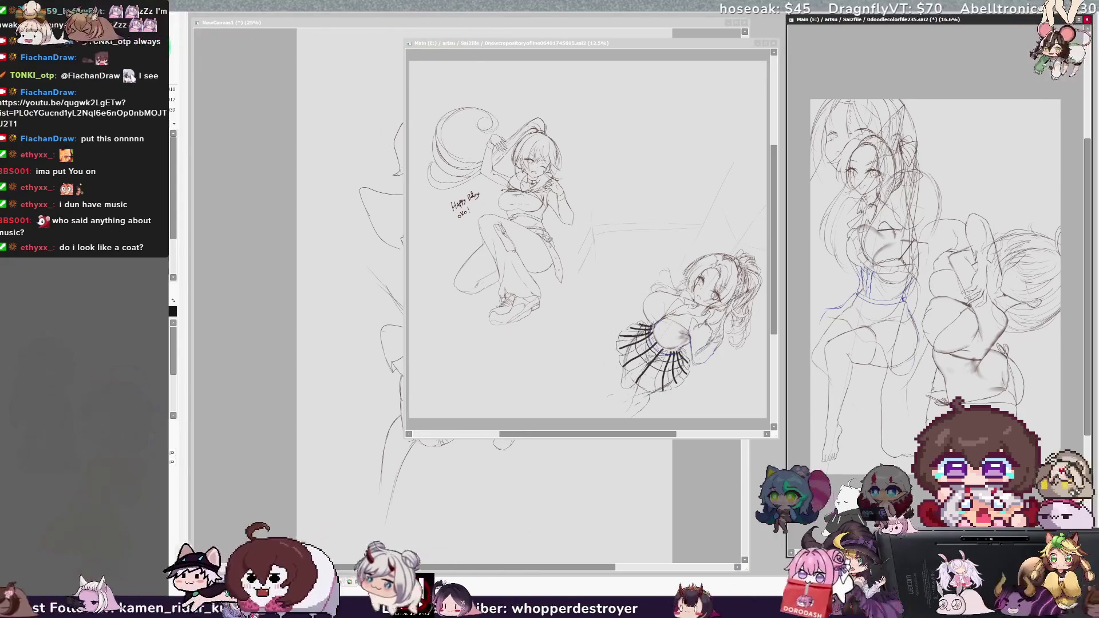
{"action": "key", "text": "ctrl+v"}
{"action": "left_click_drag", "start_coordinate": [586, 226], "coordinate": [717, 226]}
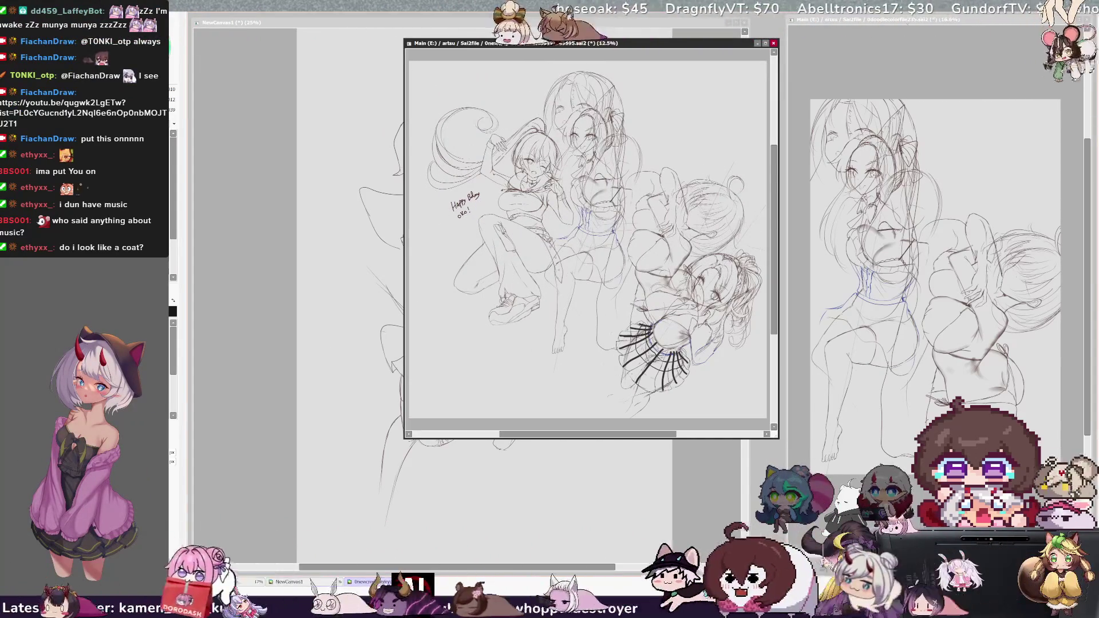
Delete the sketch from the doodle file, close it, and dock the collection beside the witch canvas
{"action": "key", "text": "ctrl+Tab"}
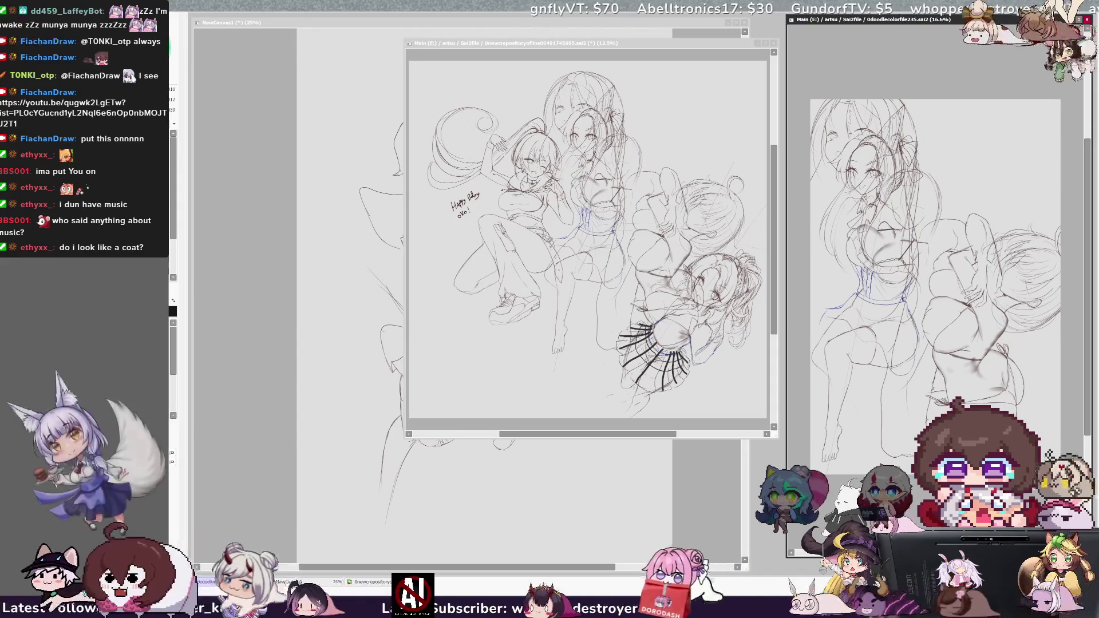
{"action": "key", "text": "Delete"}
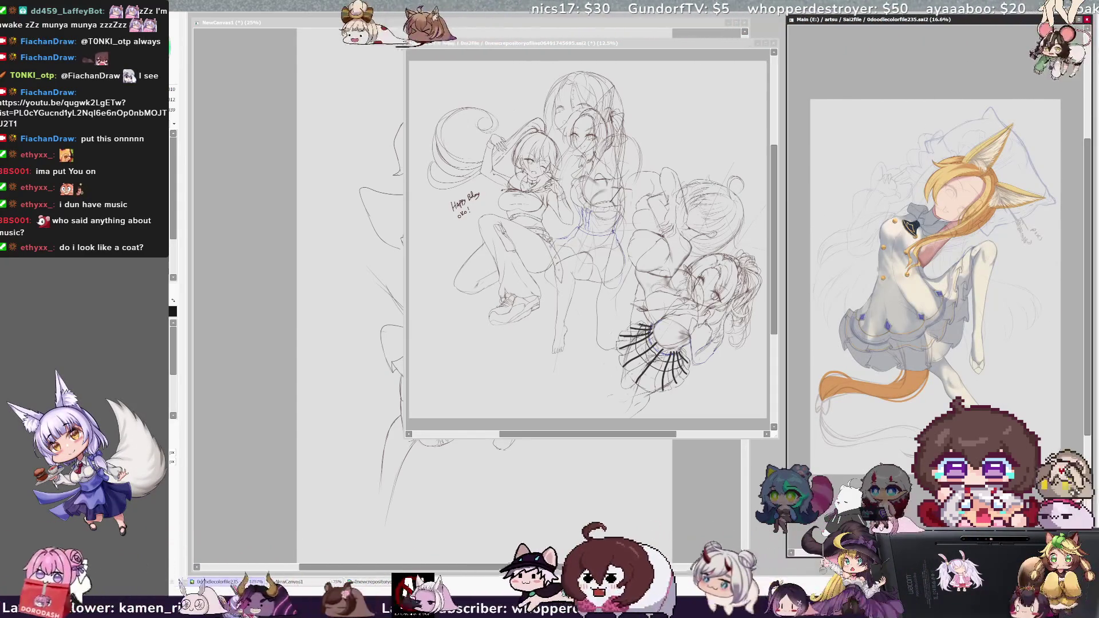
{"action": "left_click", "coordinate": [1087, 19]}
{"action": "left_click_drag", "start_coordinate": [709, 46], "coordinate": [1026, 24]}
{"action": "left_click_drag", "start_coordinate": [722, 417], "coordinate": [745, 559]}
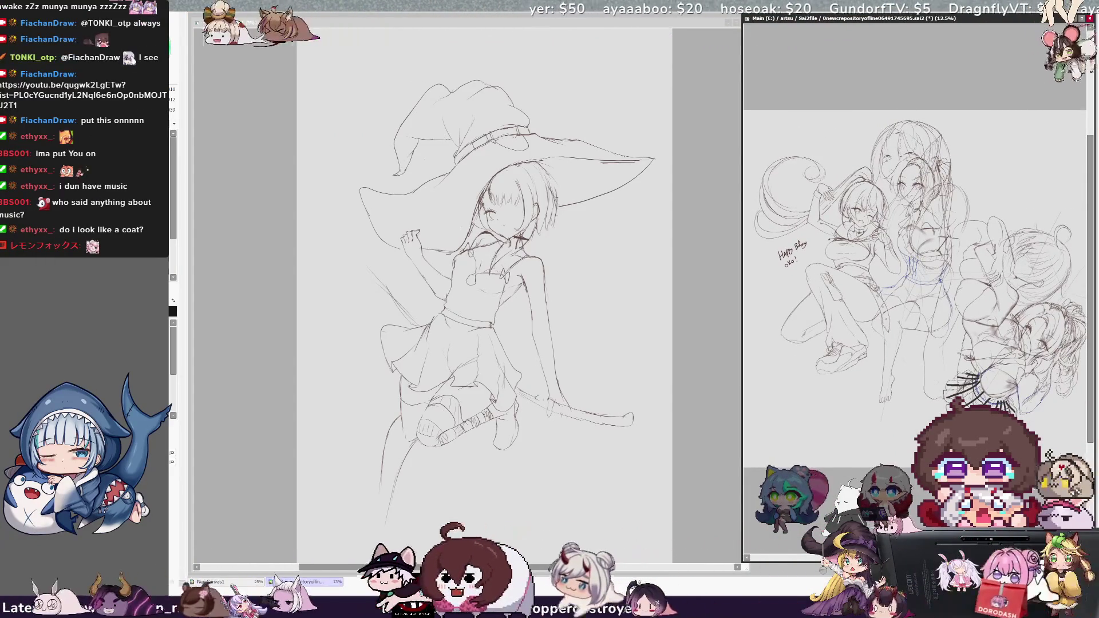
Undo the bunny-eared figure's lines in the collection file, then bring the witch canvas forward
{"action": "scroll", "coordinate": [821, 289], "scroll_direction": "up", "scroll_amount": 1}
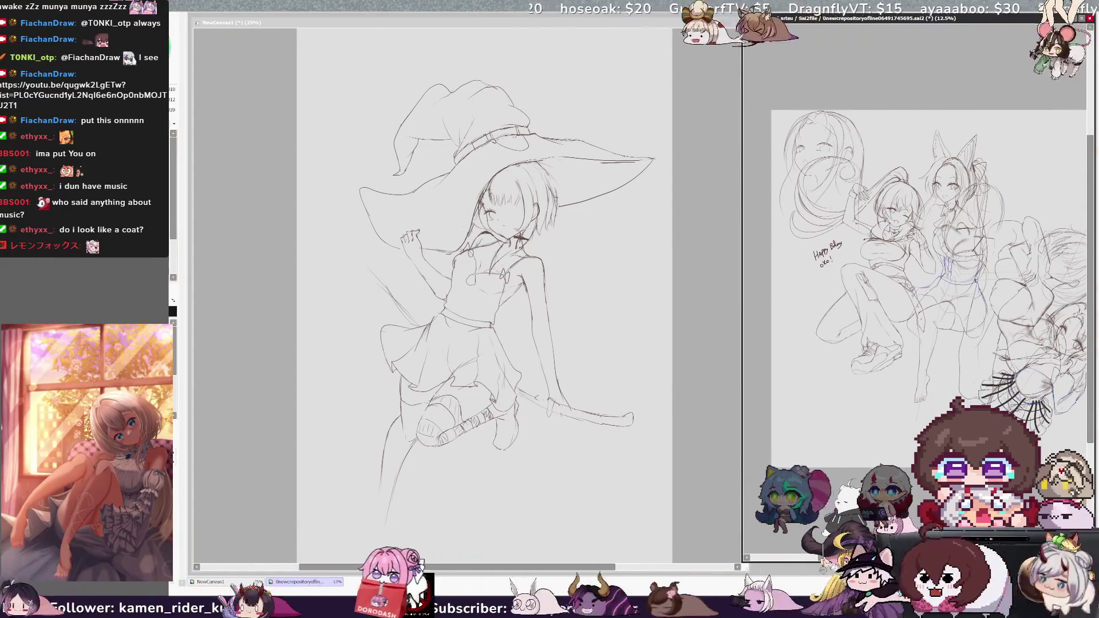
{"action": "key", "text": "ctrl+z"}
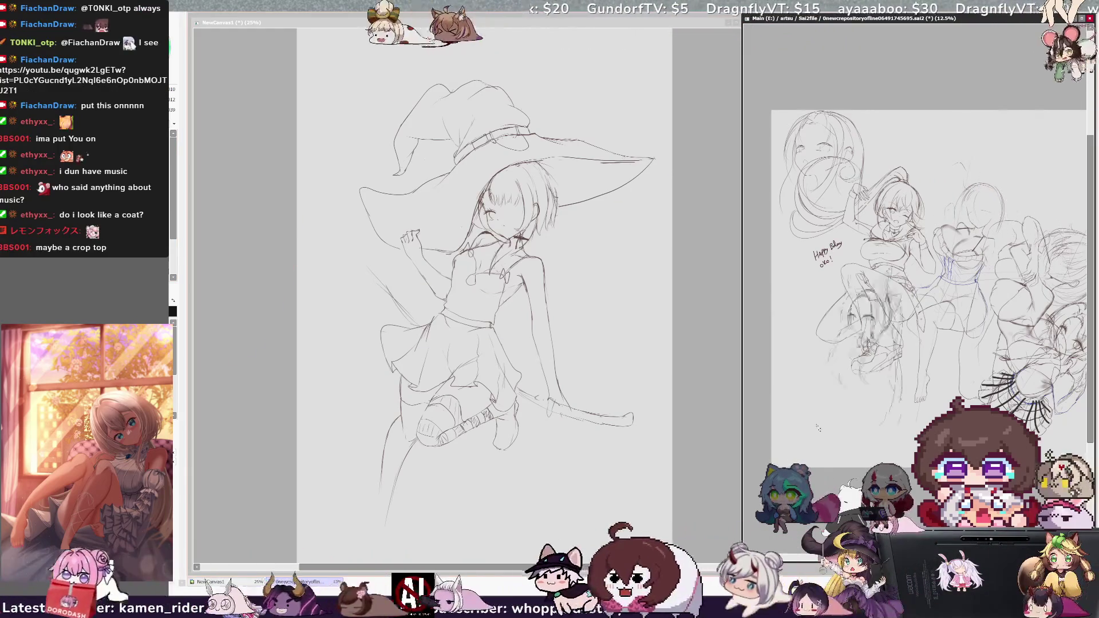
{"action": "left_click_drag", "start_coordinate": [878, 372], "coordinate": [821, 398]}
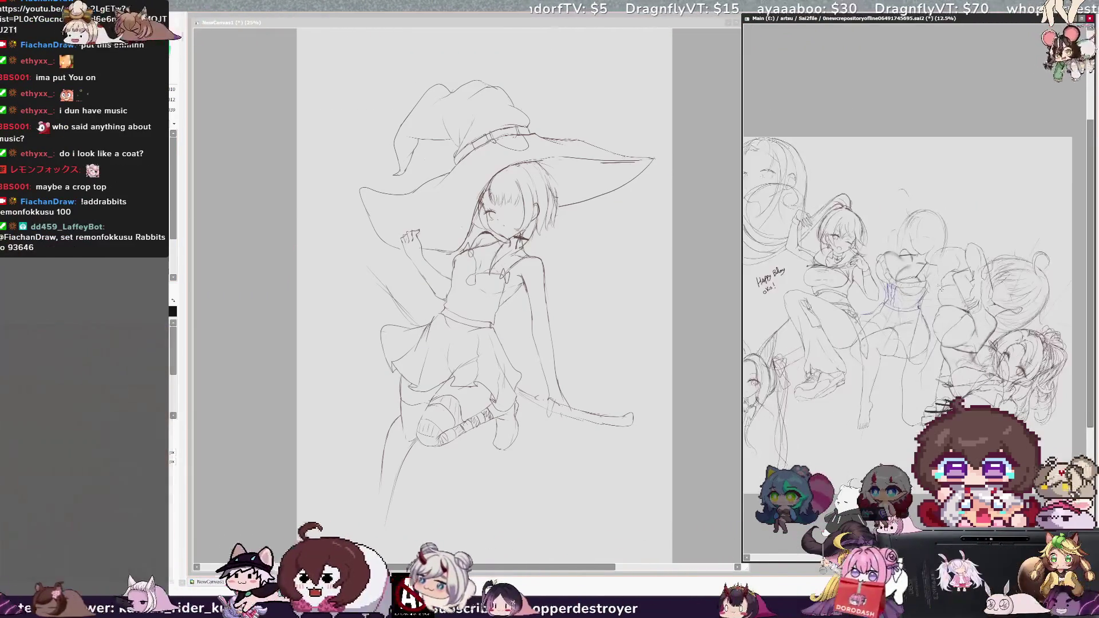
{"action": "key", "text": "ctrl+minus"}
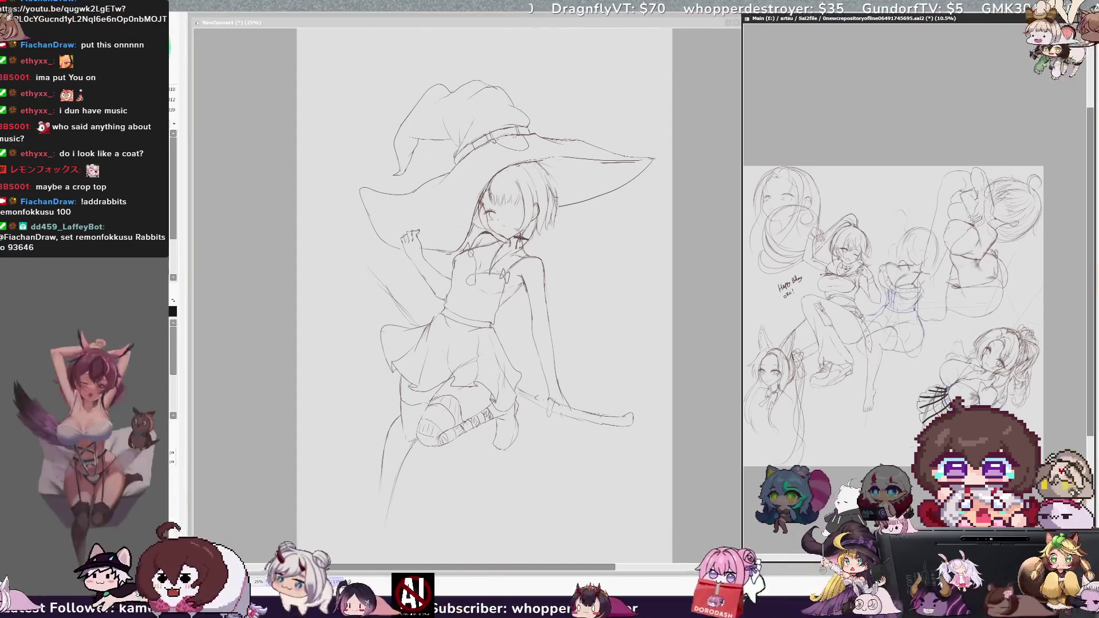
{"action": "scroll", "coordinate": [867, 327], "scroll_direction": "up", "scroll_amount": 2}
{"action": "left_click", "coordinate": [210, 581]}
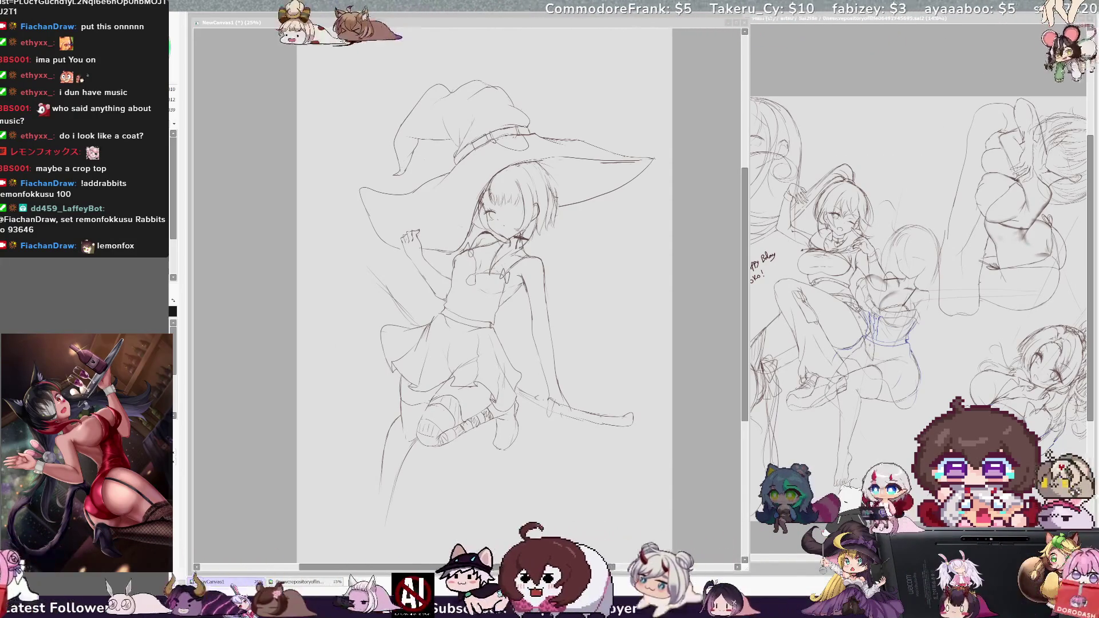
{"action": "left_click_drag", "start_coordinate": [717, 368], "coordinate": [746, 384]}
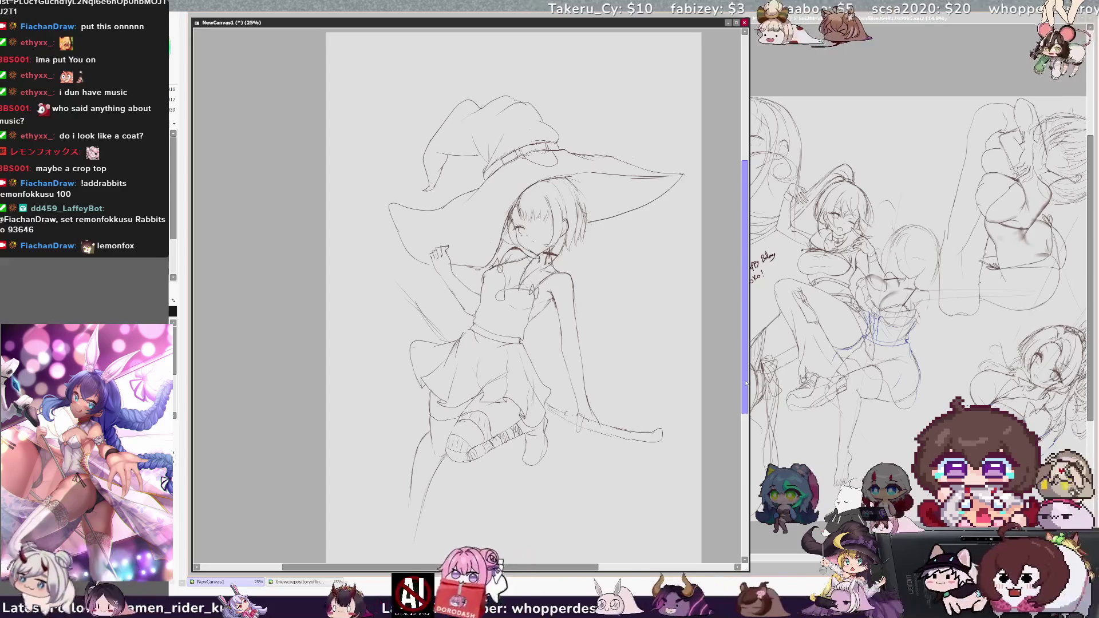
Redraw the left edge of the hat brim and add short strokes to the broom near the hand
{"action": "mouse_move", "coordinate": [441, 210]}
{"action": "left_mouse_down"}
{"action": "mouse_move", "coordinate": [407, 214]}
{"action": "mouse_move", "coordinate": [426, 257]}
{"action": "left_mouse_up"}
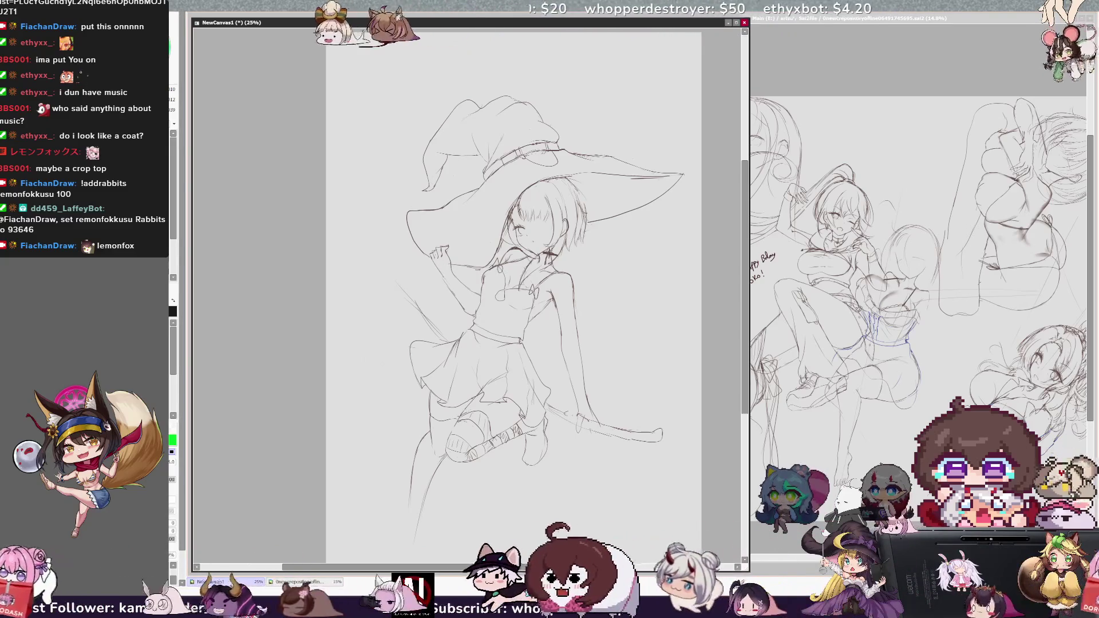
{"action": "left_click_drag", "start_coordinate": [577, 413], "coordinate": [581, 434]}
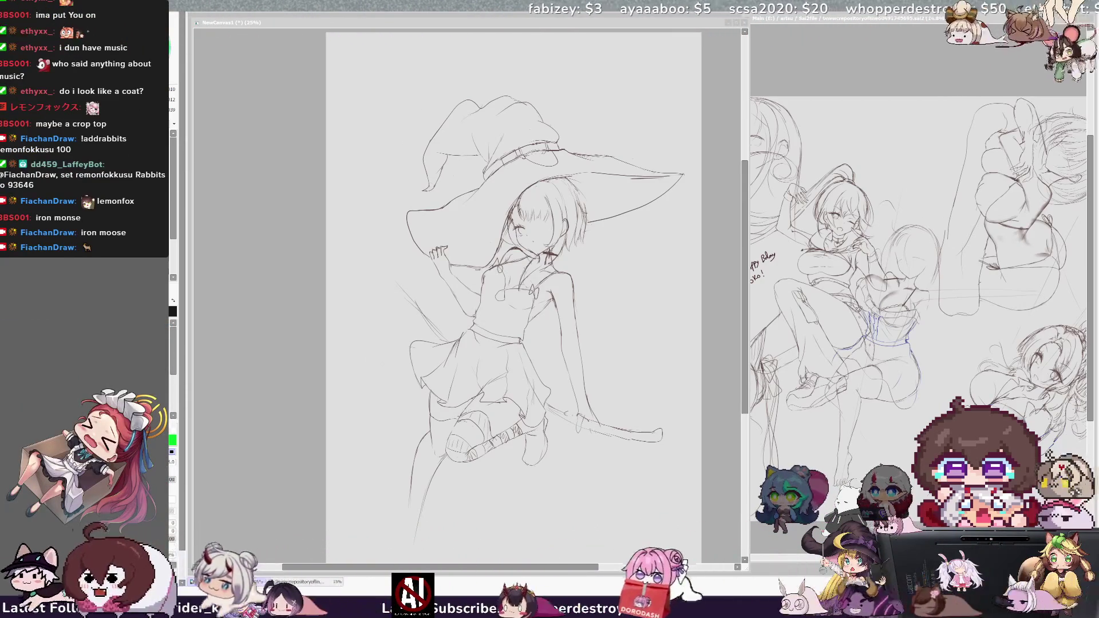
{"action": "left_click_drag", "start_coordinate": [593, 567], "coordinate": [598, 567]}
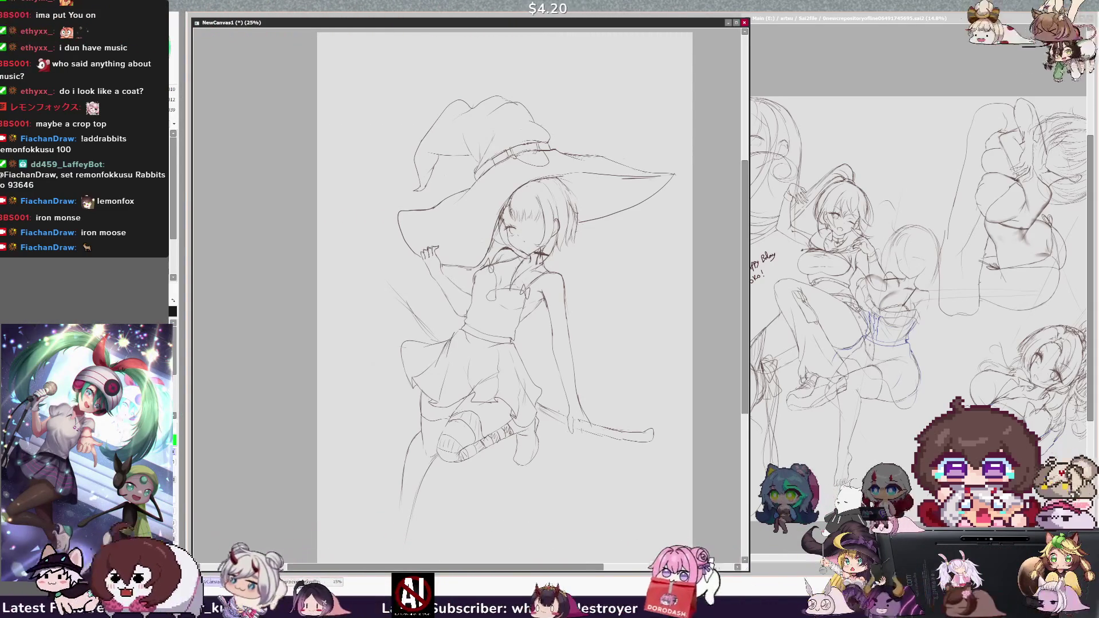
Toggle the mirrored view and rotate the canvas view to check the witch sketch
{"action": "key", "text": "h"}
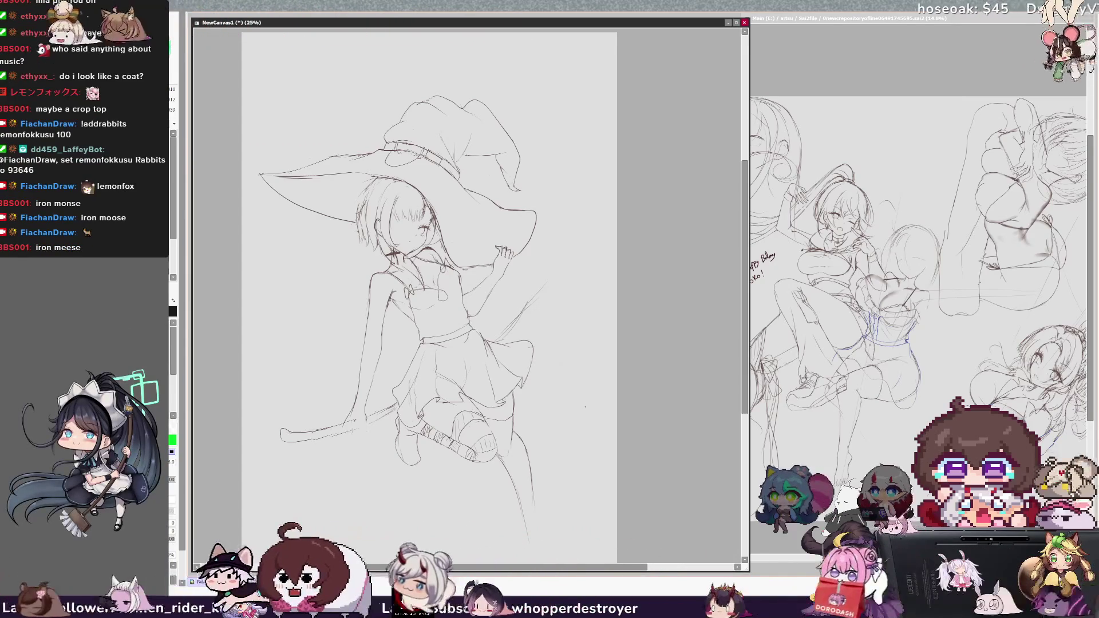
{"action": "key", "text": "h"}
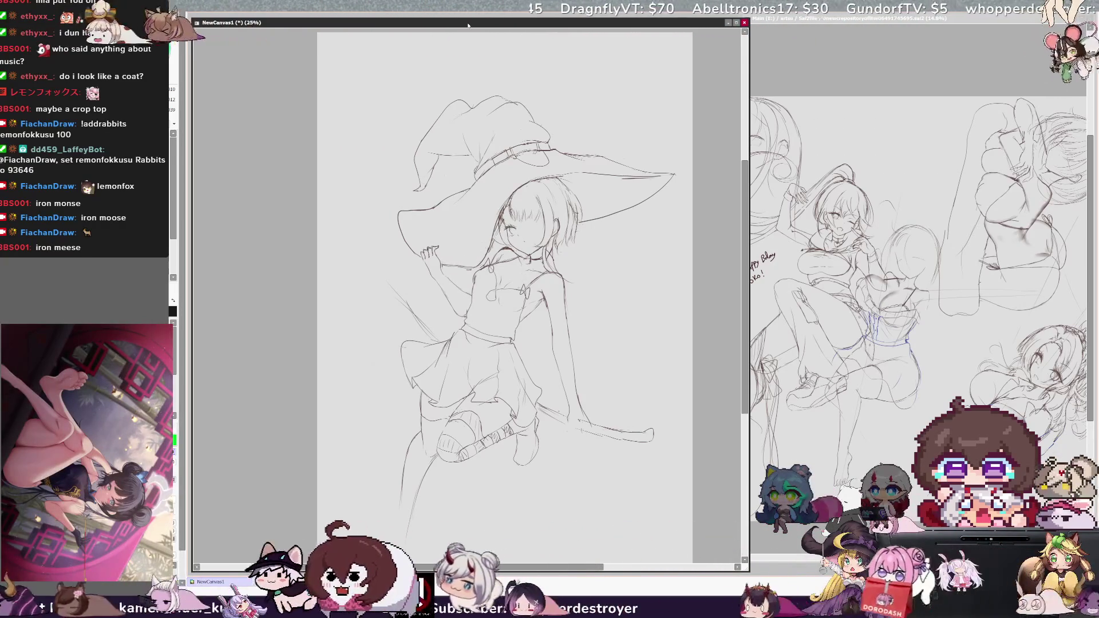
{"action": "key", "text": "Delete"}
{"action": "key", "text": "Delete"}
{"action": "key", "text": "Delete"}
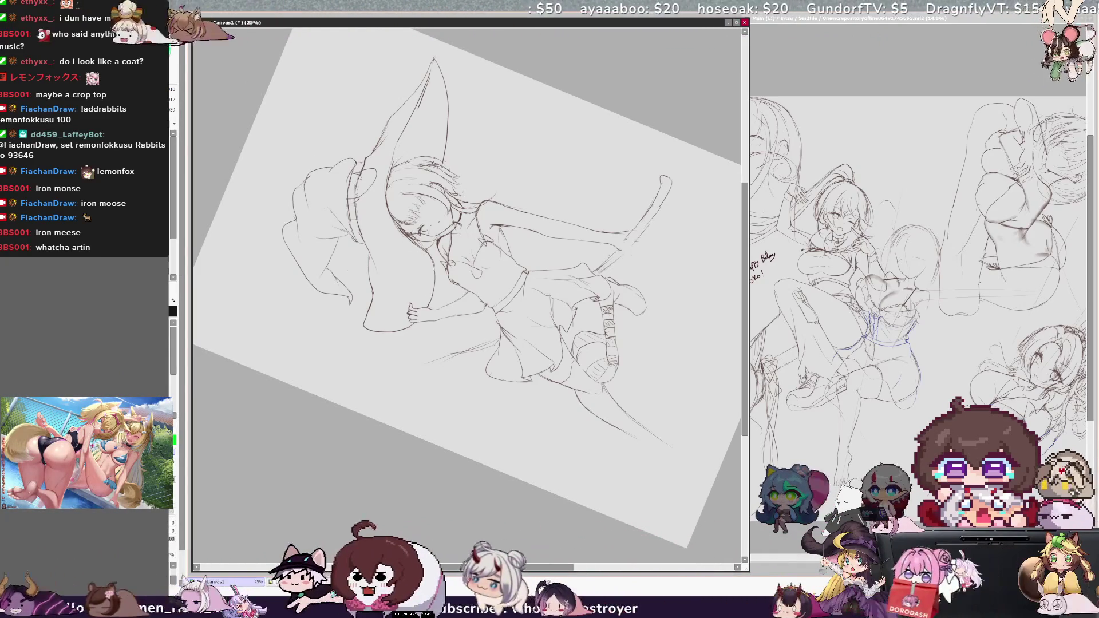
Check proportions in mirrored view, switch back to black, and undo the stray strokes inside the hat
{"action": "key", "text": "h"}
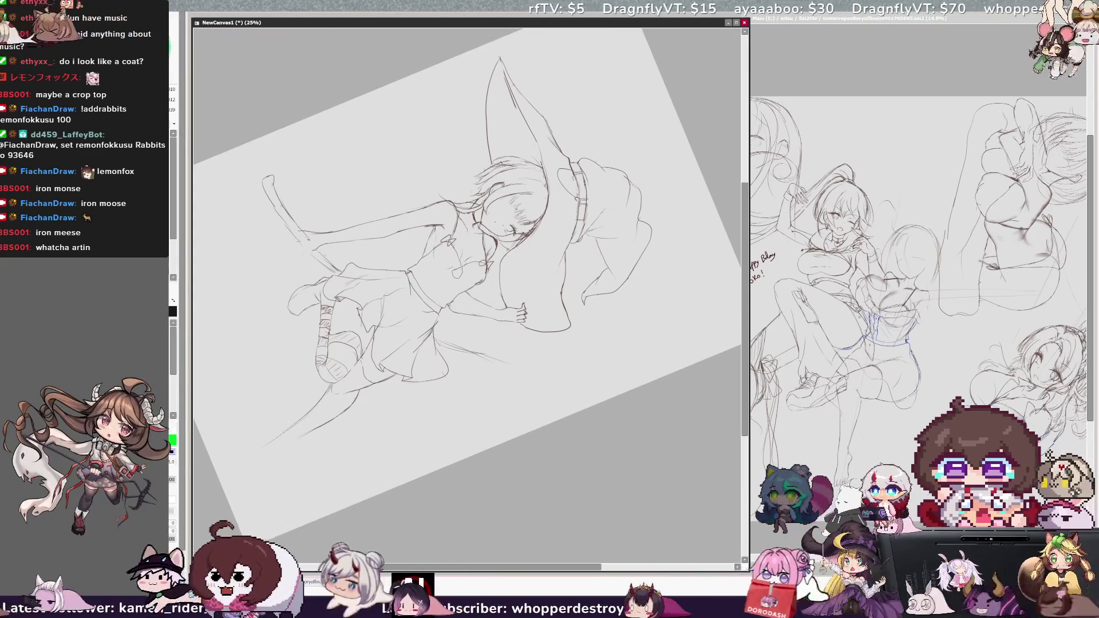
{"action": "key", "text": "x"}
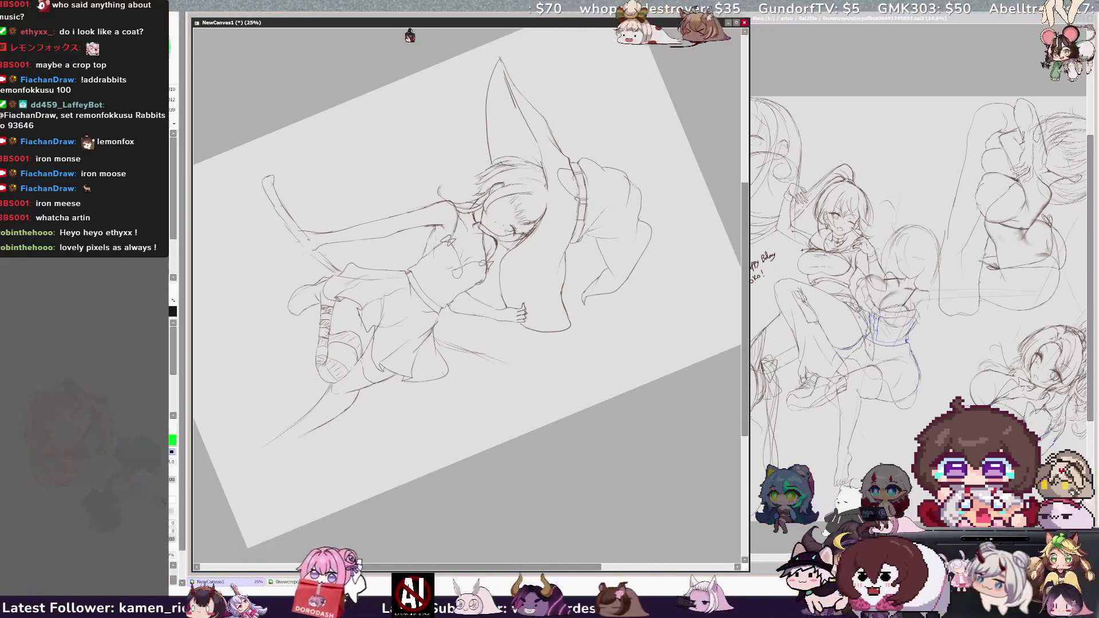
{"action": "key", "text": "h"}
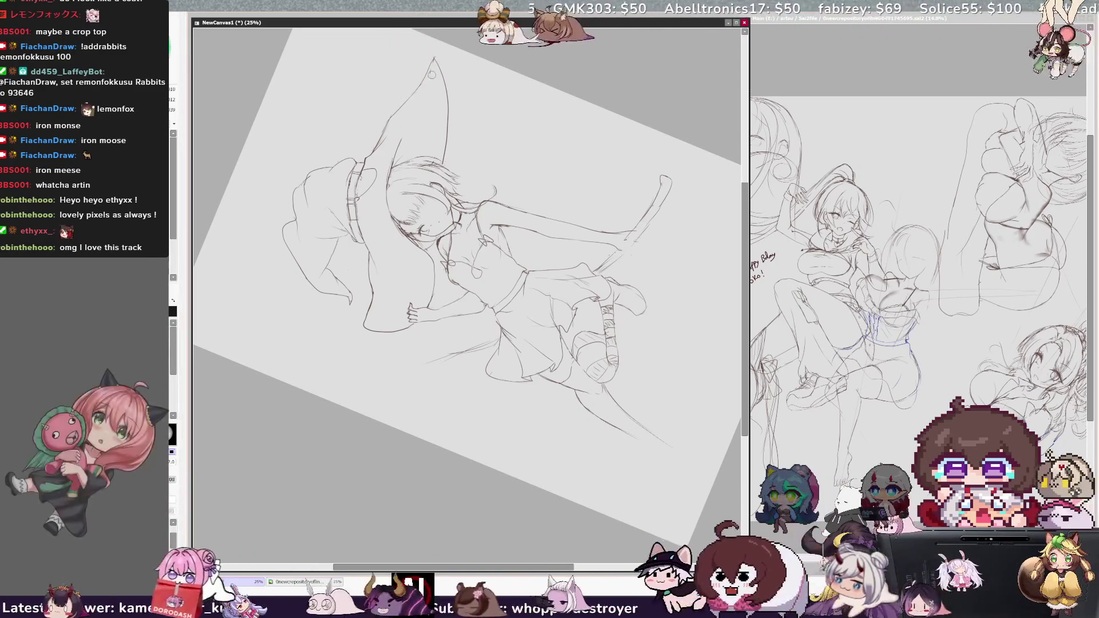
{"action": "key", "text": "ctrl+z"}
{"action": "key", "text": "ctrl+z"}
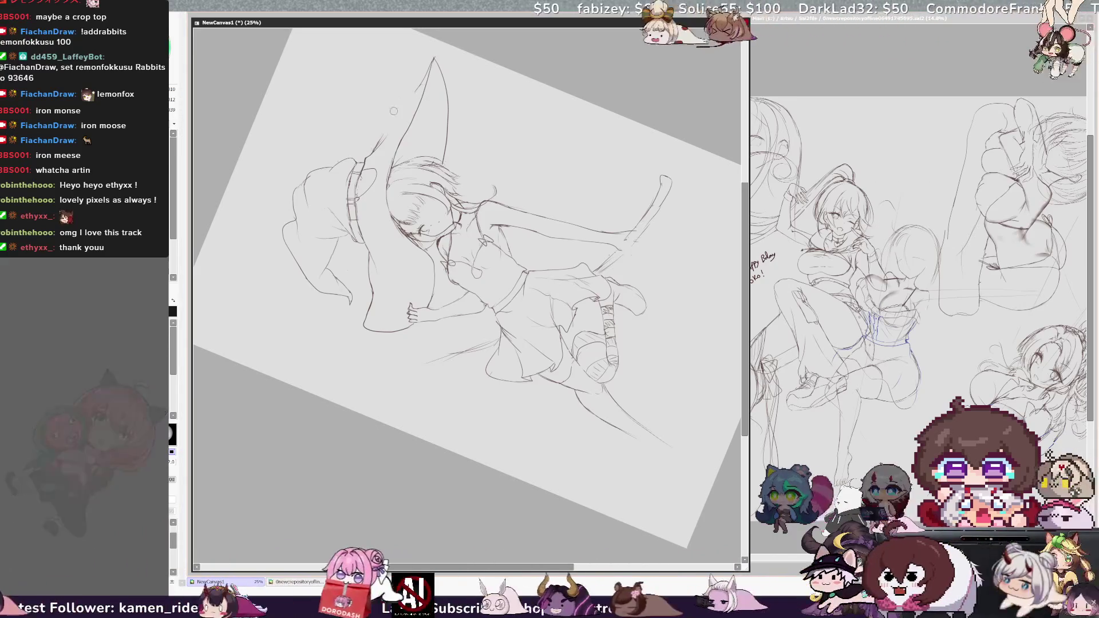
{"action": "key", "text": "ctrl+z"}
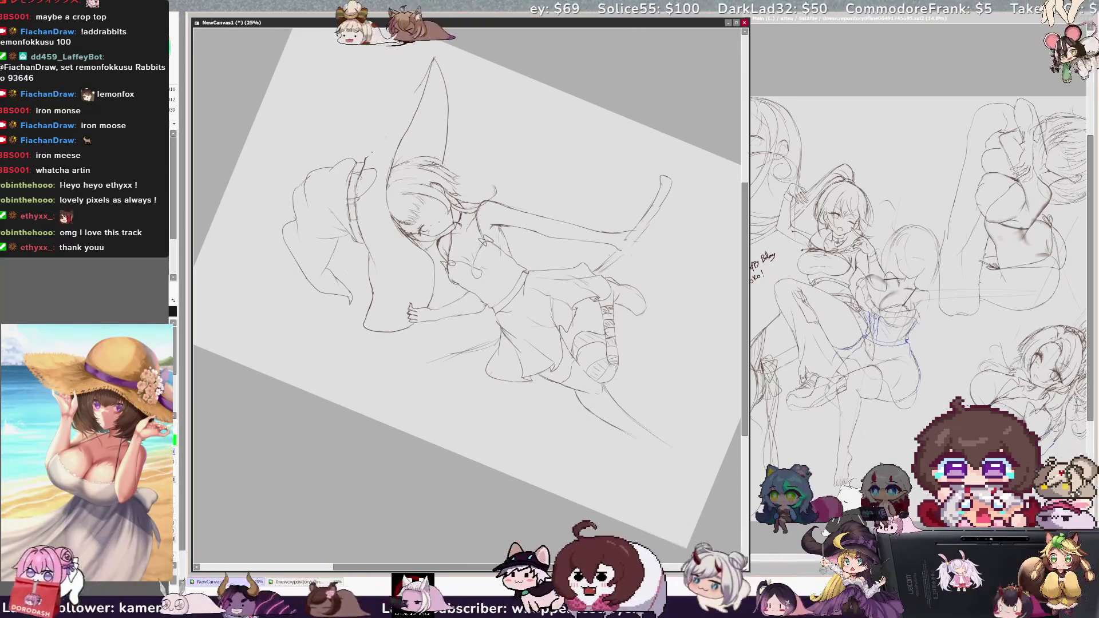
Redraw the hat's brim, left edge, inner edge, pointed tip and right line with cleaner strokes
{"action": "left_click_drag", "start_coordinate": [365, 158], "coordinate": [390, 136]}
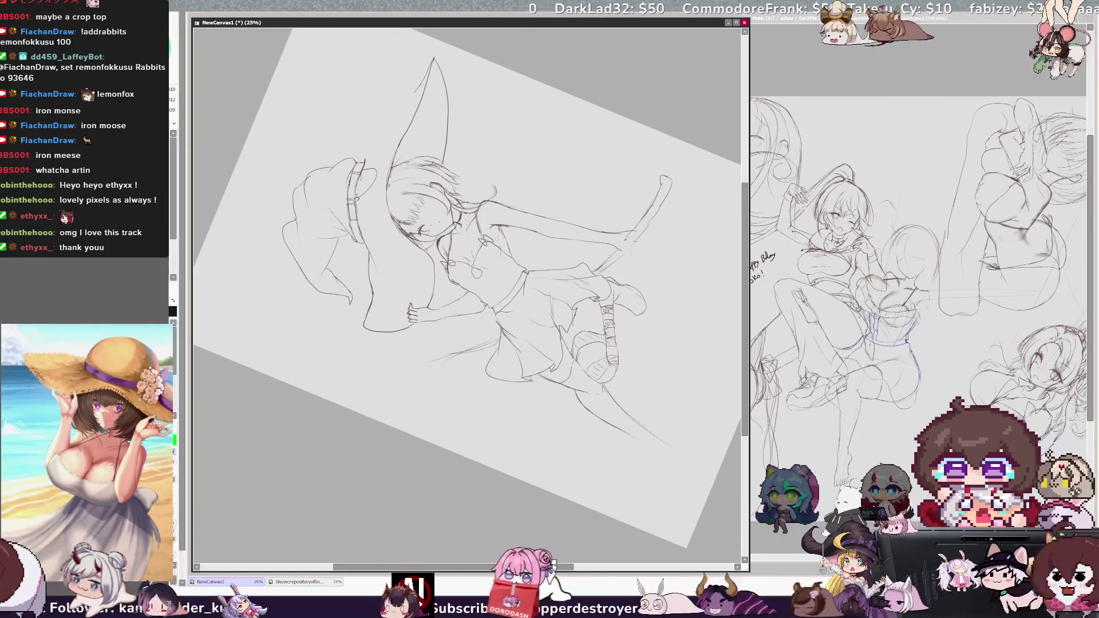
{"action": "left_click_drag", "start_coordinate": [375, 146], "coordinate": [414, 92]}
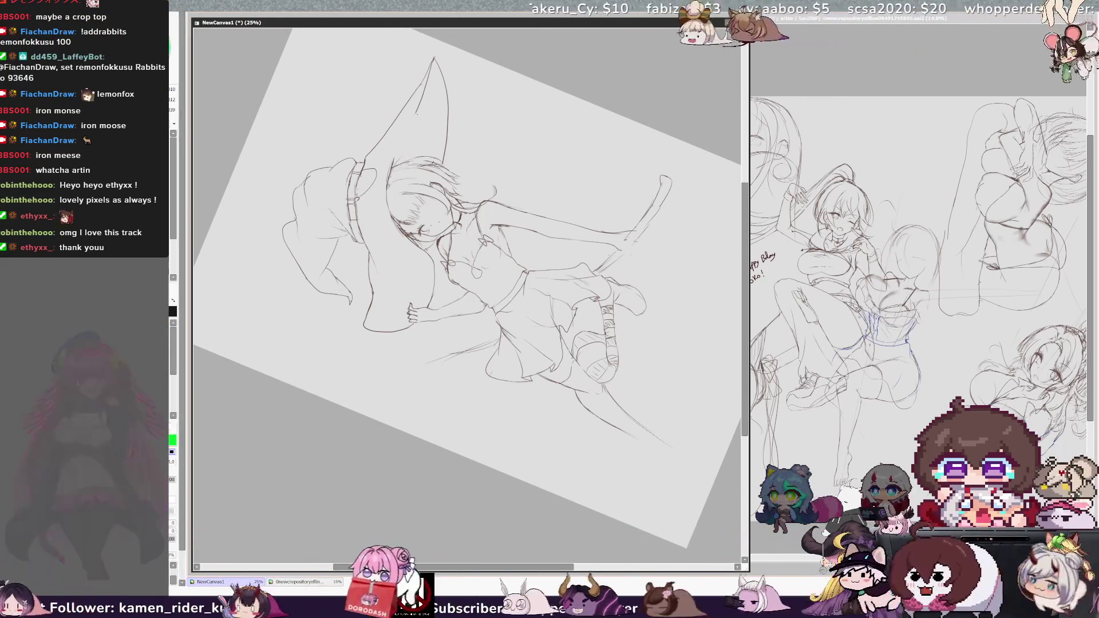
{"action": "left_click_drag", "start_coordinate": [400, 156], "coordinate": [421, 102]}
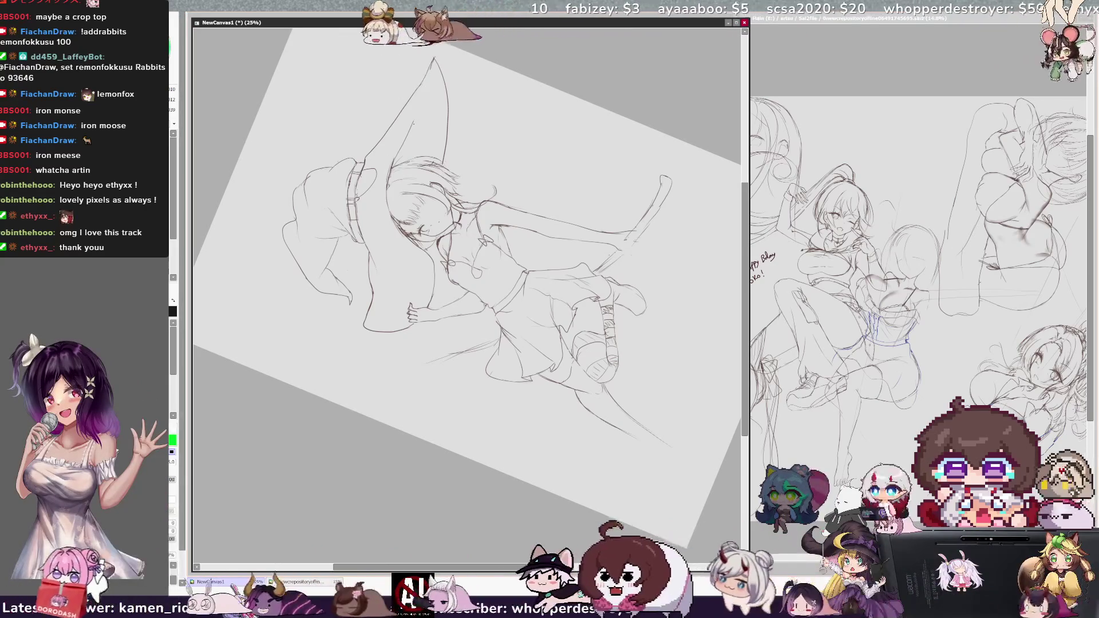
{"action": "mouse_move", "coordinate": [419, 74]}
{"action": "left_mouse_down"}
{"action": "mouse_move", "coordinate": [431, 62]}
{"action": "mouse_move", "coordinate": [416, 81]}
{"action": "left_mouse_up"}
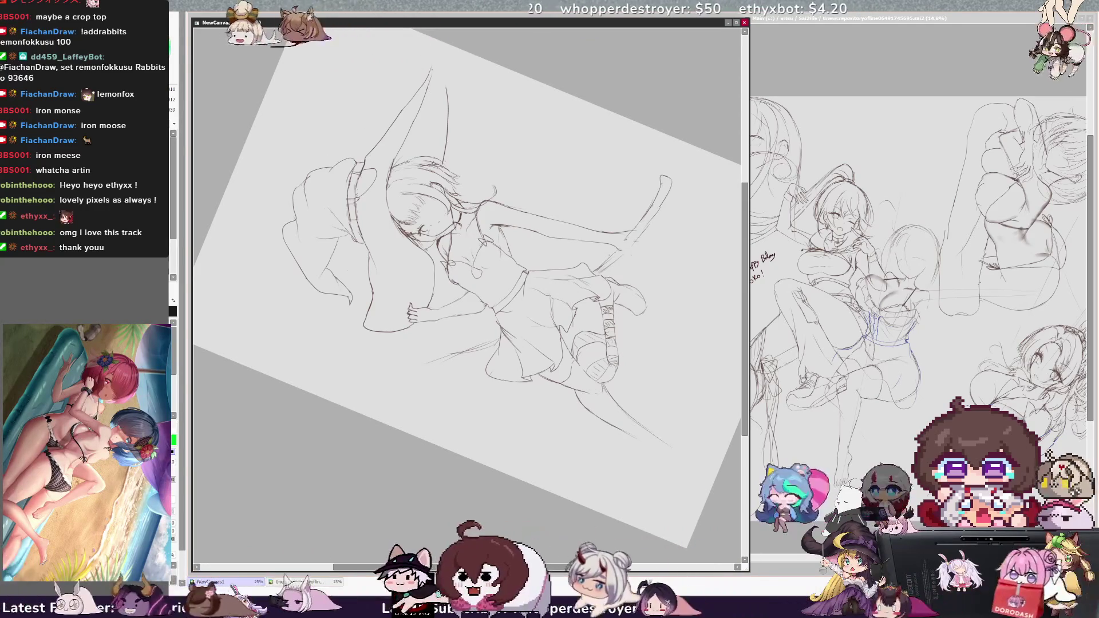
{"action": "left_click_drag", "start_coordinate": [434, 65], "coordinate": [444, 84]}
{"action": "key", "text": "ctrl+z"}
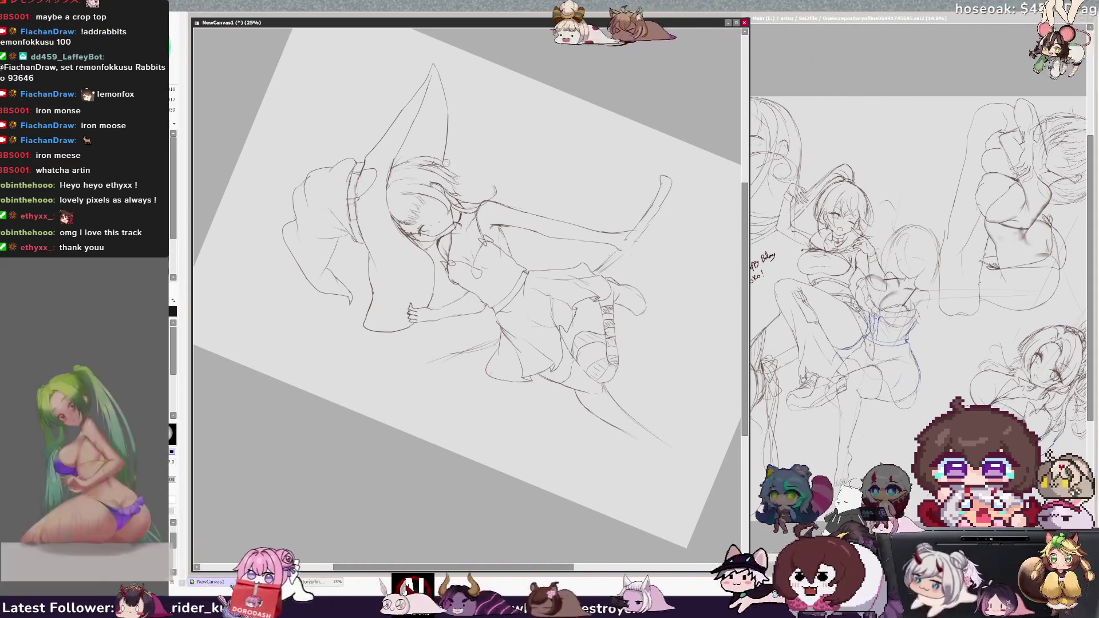
{"action": "mouse_move", "coordinate": [450, 166]}
{"action": "left_mouse_down"}
{"action": "mouse_move", "coordinate": [444, 137]}
{"action": "mouse_move", "coordinate": [453, 166]}
{"action": "left_mouse_up"}
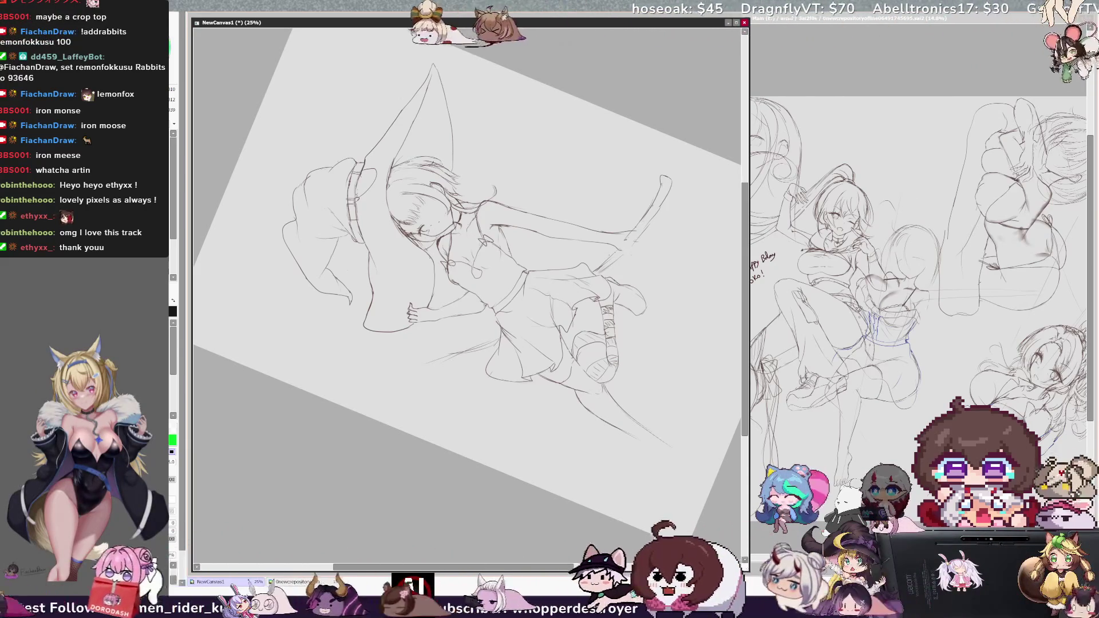
{"action": "key", "text": "h"}
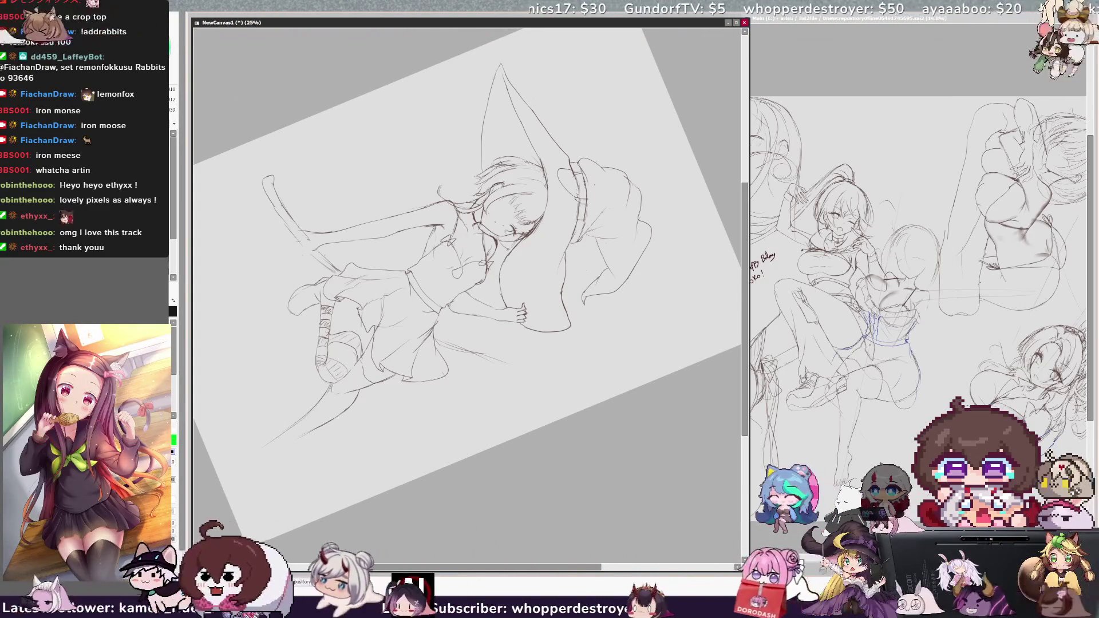
Return the witch sketch to unmirrored view and scroll the canvas into position
{"action": "key", "text": "h"}
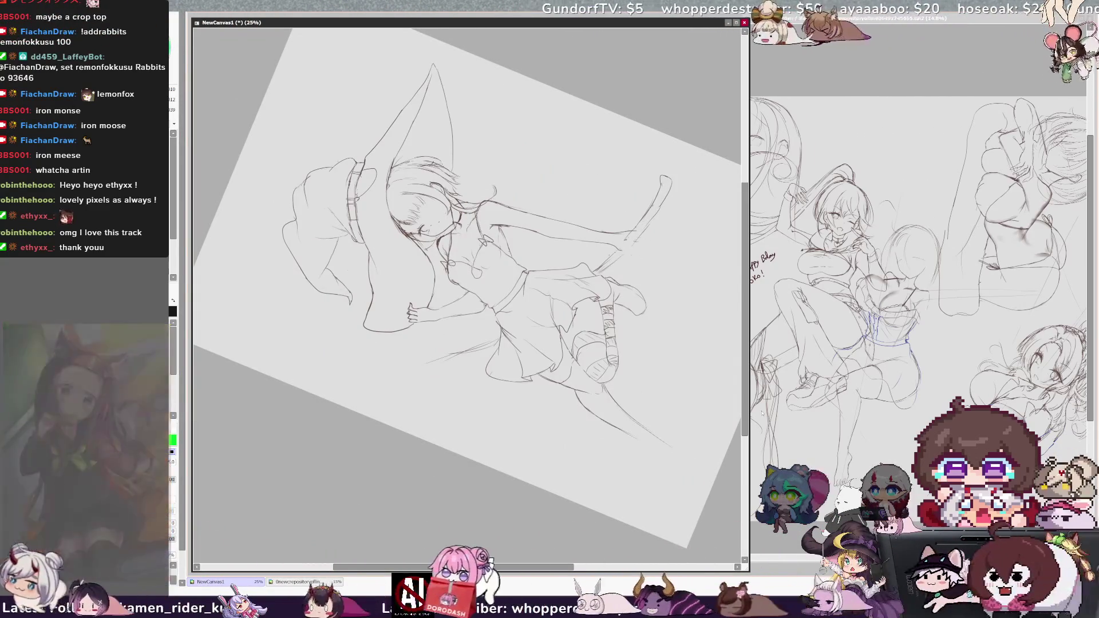
{"action": "scroll", "coordinate": [469, 275], "scroll_direction": "up", "scroll_amount": 2}
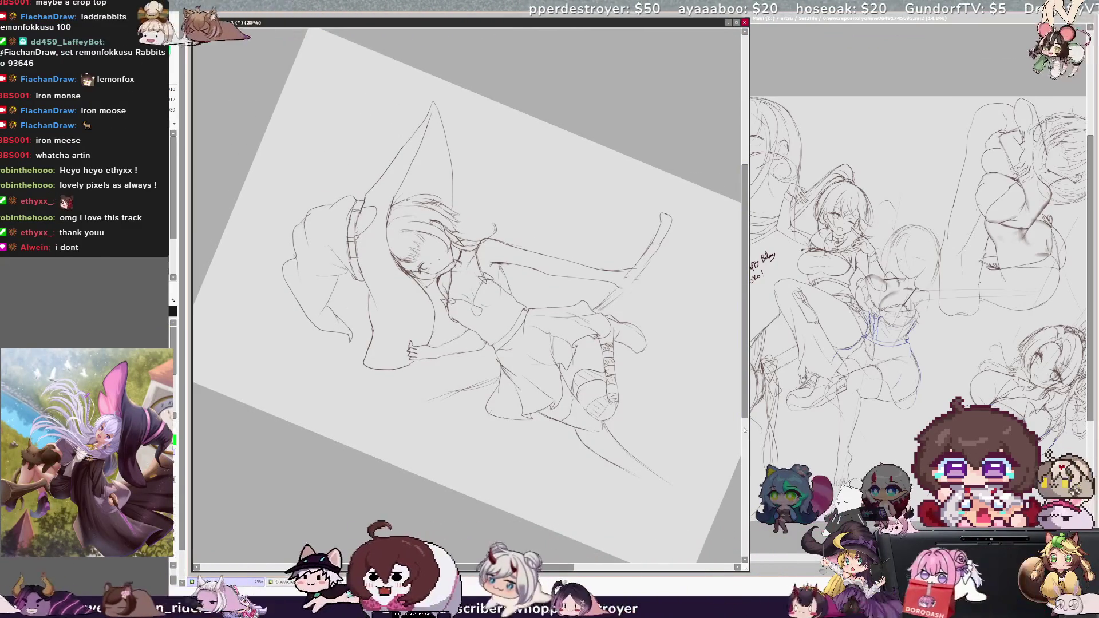
{"action": "left_click_drag", "start_coordinate": [745, 264], "coordinate": [745, 250]}
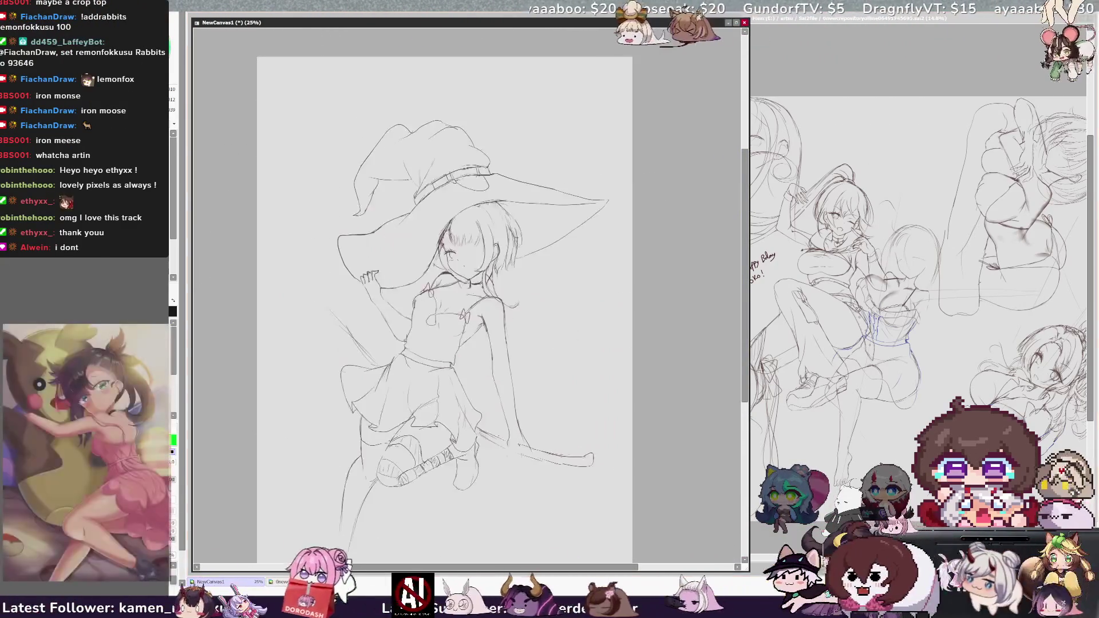
Reset the canvas rotation upright and draw a curved line down from the brim's tip
{"action": "key", "text": "Home"}
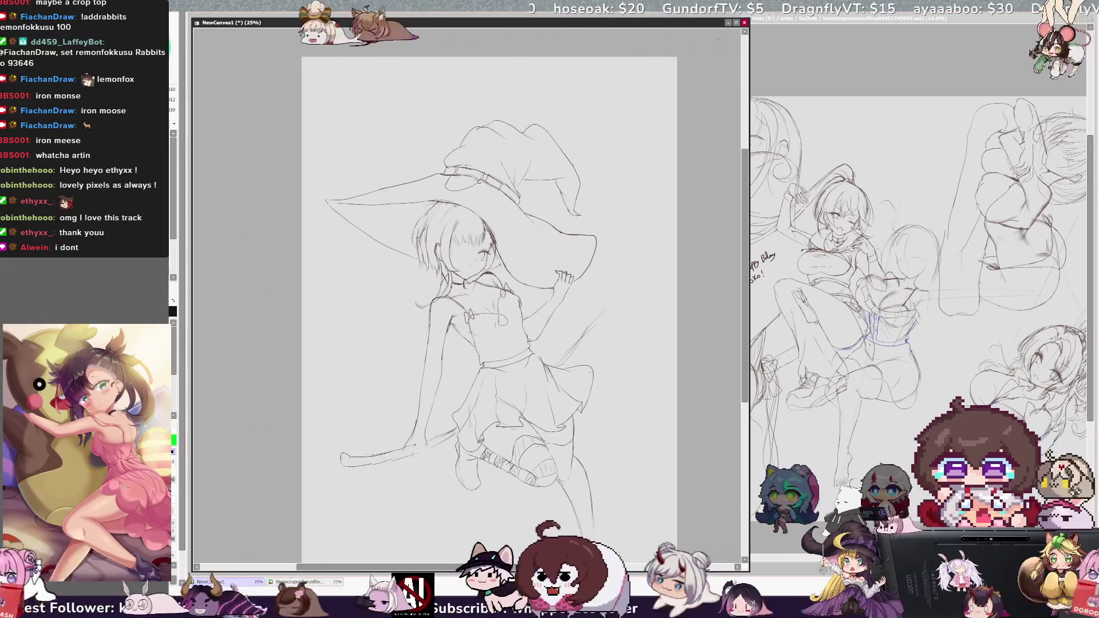
{"action": "key", "text": "h"}
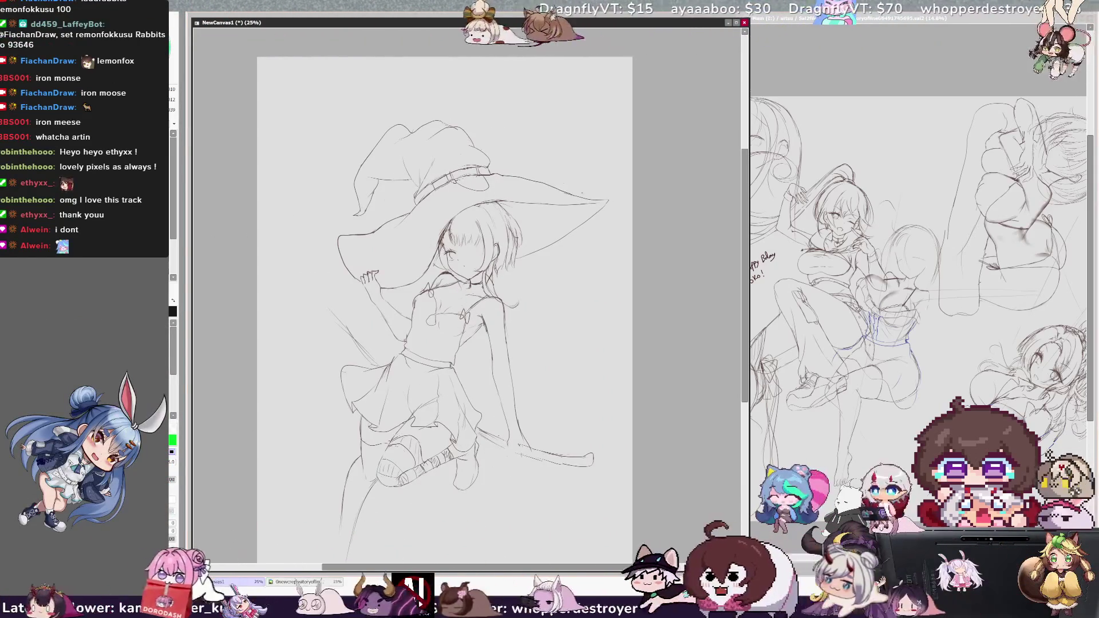
{"action": "key", "text": "h"}
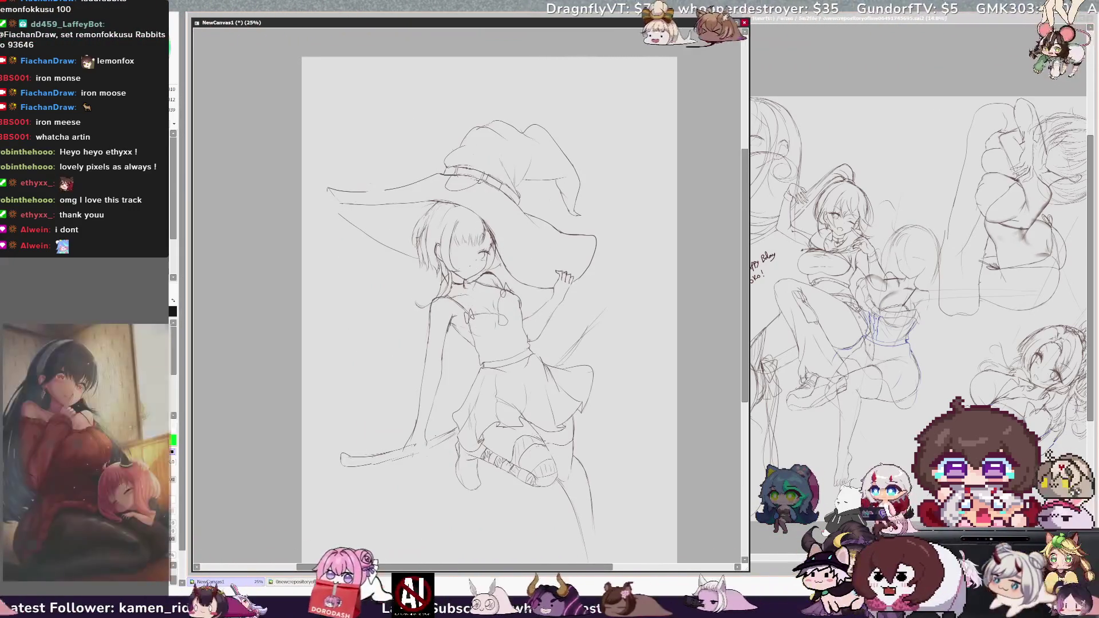
{"action": "left_click_drag", "start_coordinate": [328, 191], "coordinate": [370, 254]}
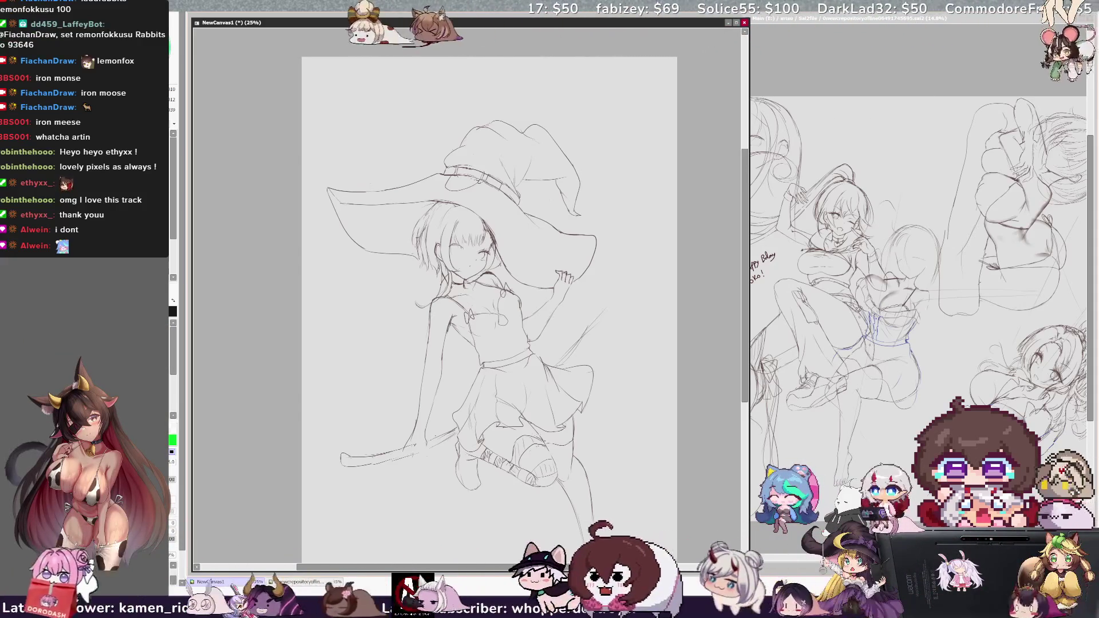
Keep the closed winking eye instead of the open-circle one and draw a small round mouth
{"action": "key", "text": "h"}
{"action": "key", "text": "ctrl+z"}
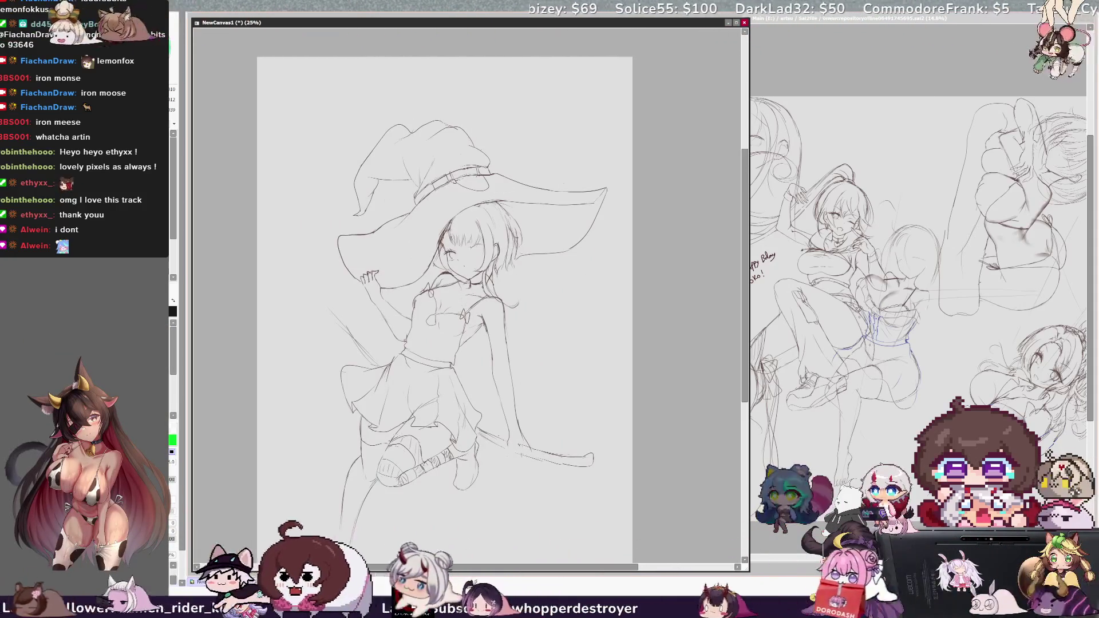
{"action": "key", "text": "ctrl+z"}
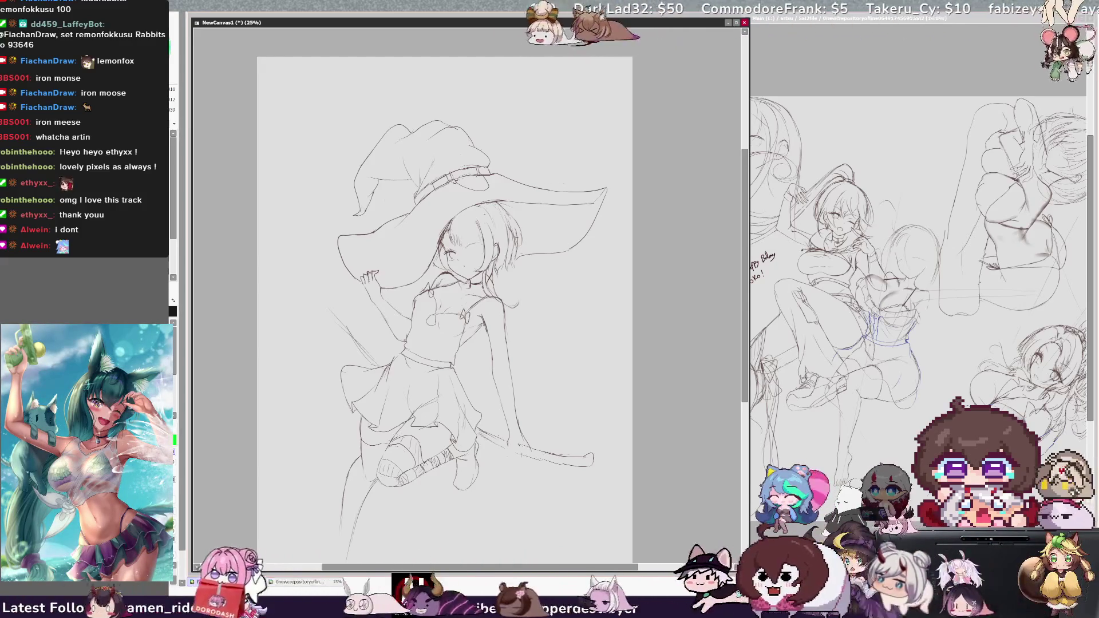
{"action": "key", "text": "ctrl+y"}
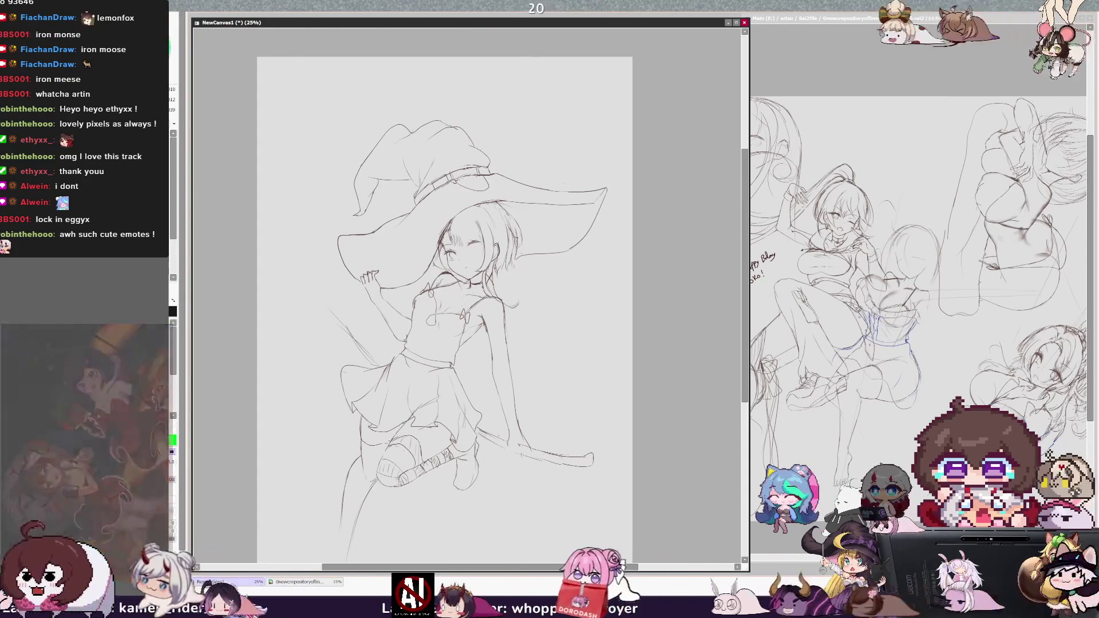
{"action": "left_click_drag", "start_coordinate": [467, 262], "coordinate": [465, 262]}
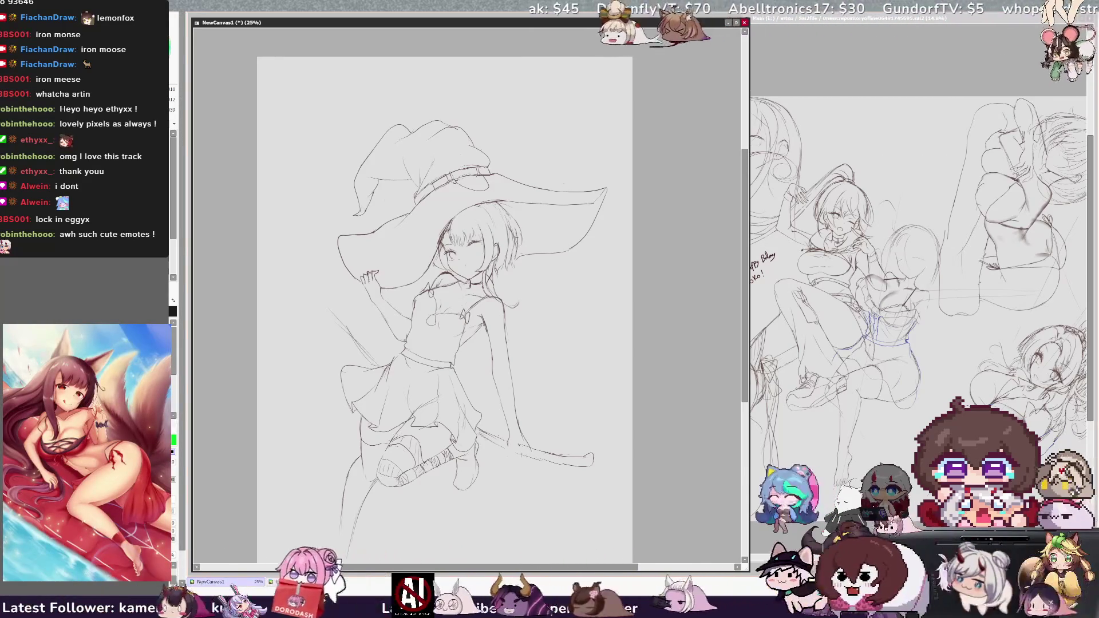
{"action": "key", "text": "h"}
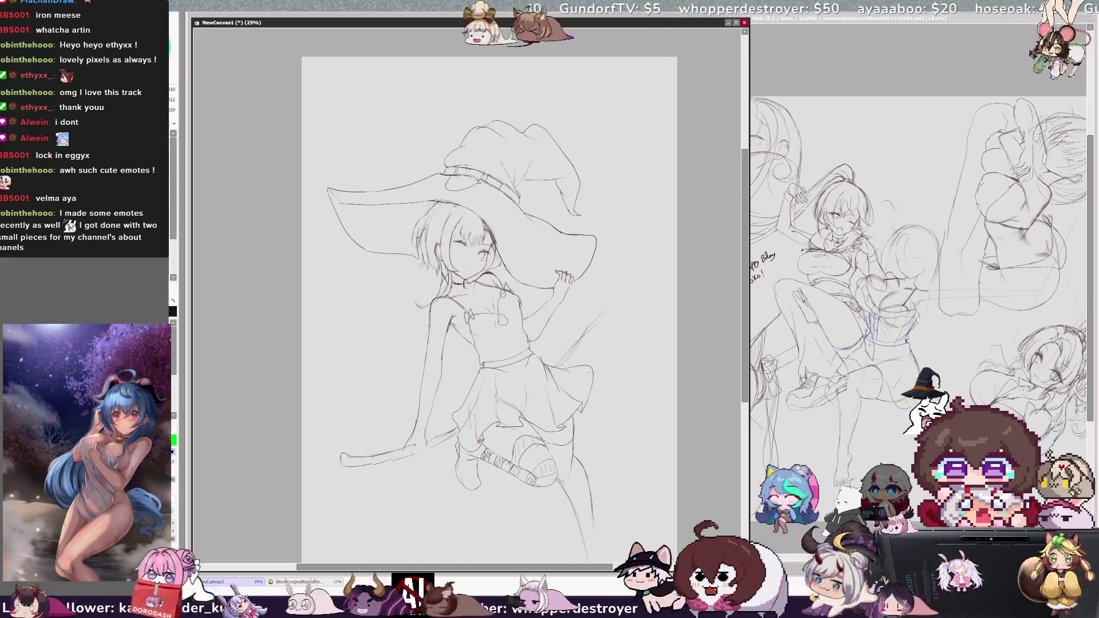
{"action": "key", "text": "h"}
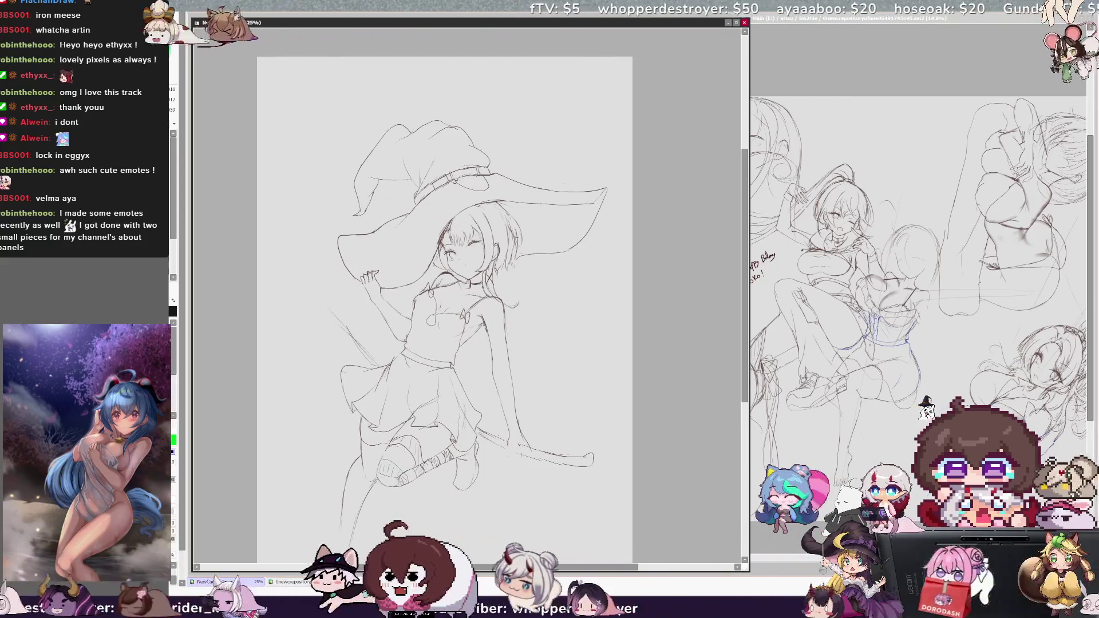
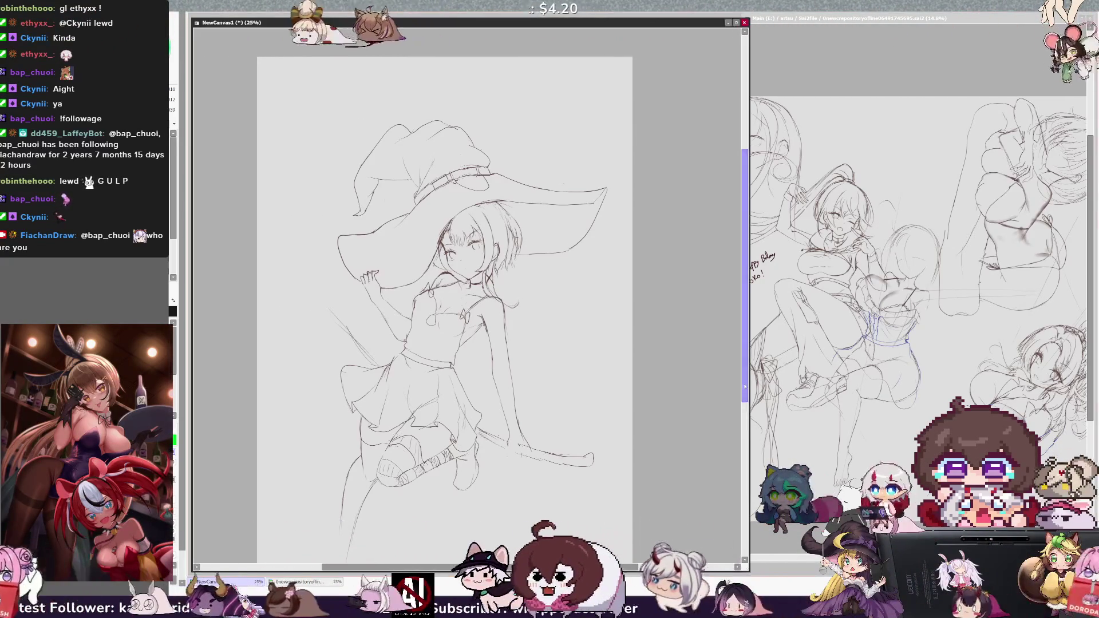
Pan and zoom to 50% so the witch's hat brim and face fill the view
{"action": "scroll", "coordinate": [469, 286], "scroll_direction": "down", "scroll_amount": 2}
{"action": "scroll", "coordinate": [469, 287], "scroll_direction": "left", "scroll_amount": 1}
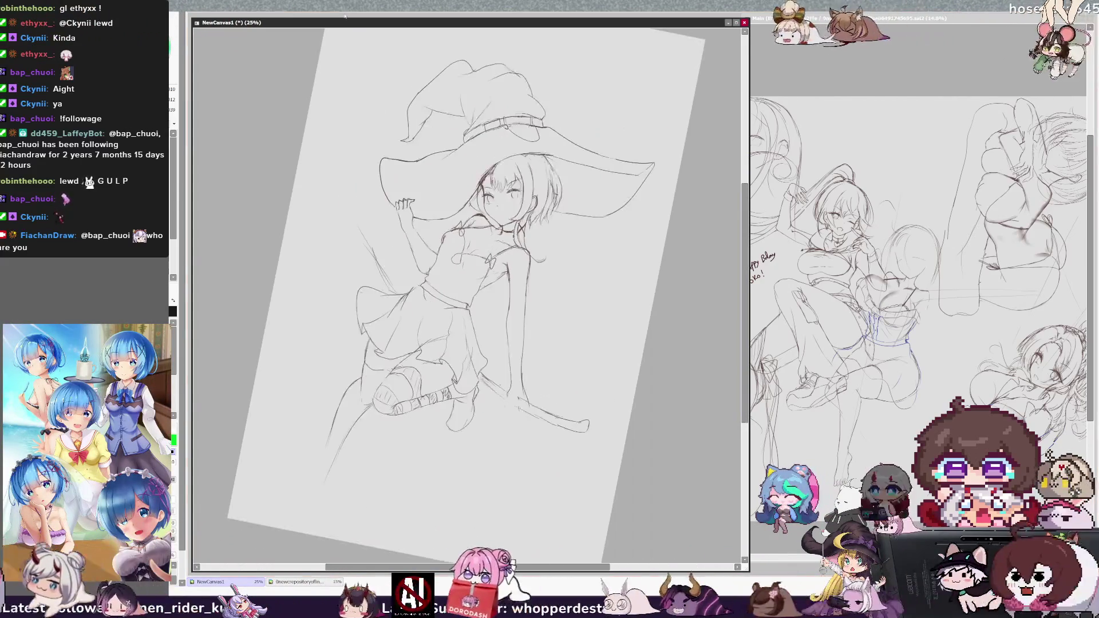
{"action": "key", "text": "ctrl+plus"}
{"action": "scroll", "coordinate": [747, 306], "scroll_direction": "up", "scroll_amount": 4}
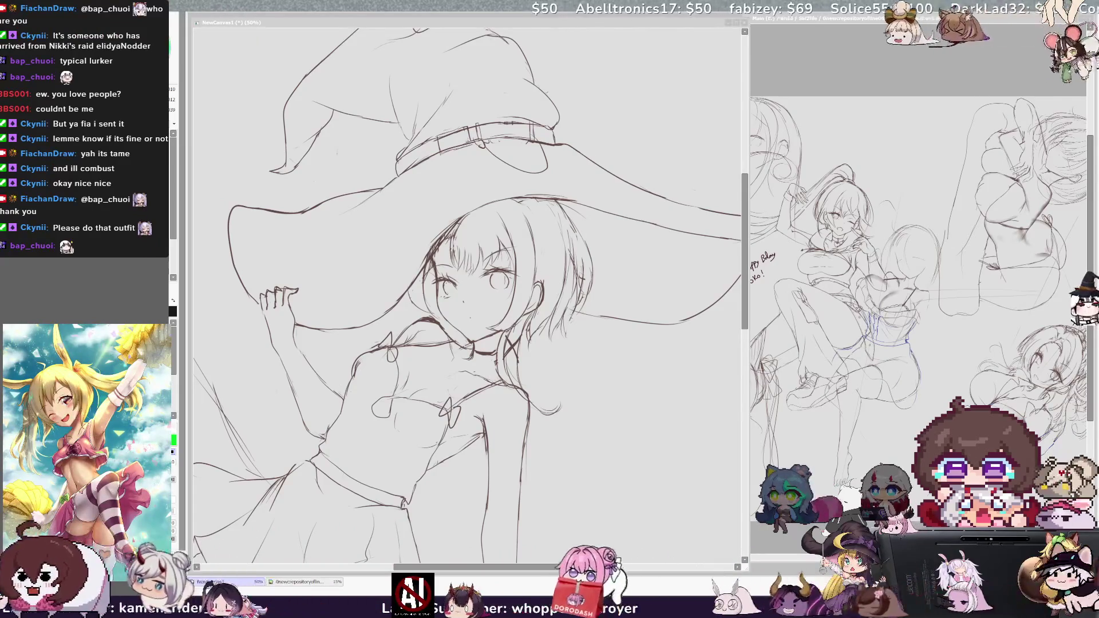
{"action": "key", "text": "minus"}
{"action": "key", "text": "minus"}
{"action": "key", "text": "minus"}
Show the whole witch sketch zoomed out, straightened, then tilted about 20° counterclockwise
{"action": "key", "text": "plus"}
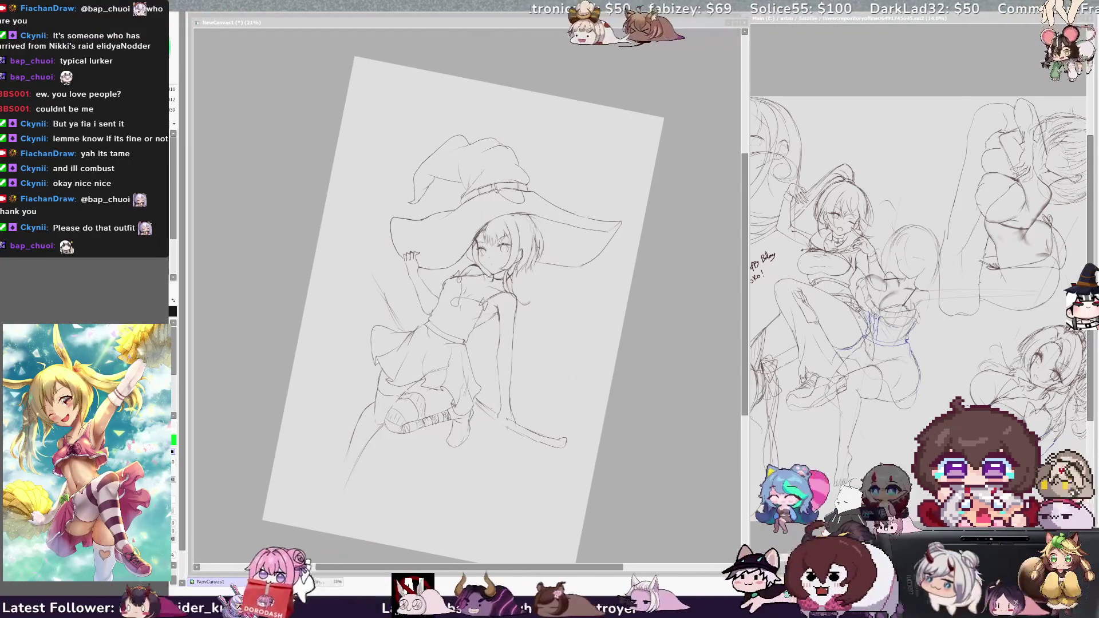
{"action": "key", "text": "Home"}
{"action": "key", "text": "plus"}
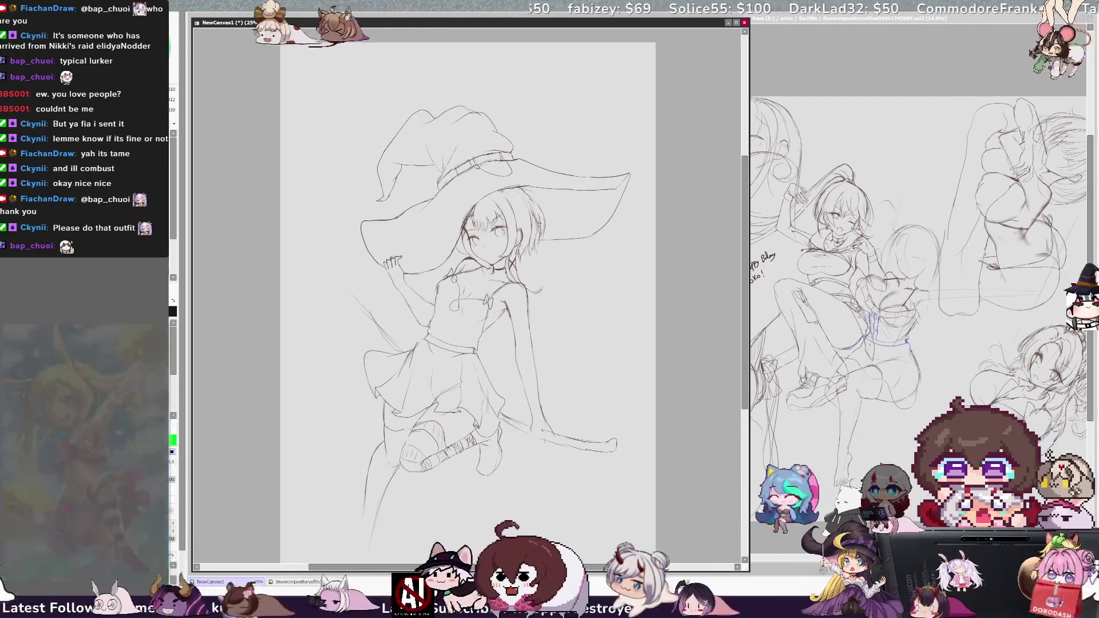
{"action": "scroll", "coordinate": [467, 297], "scroll_direction": "up", "scroll_amount": 1}
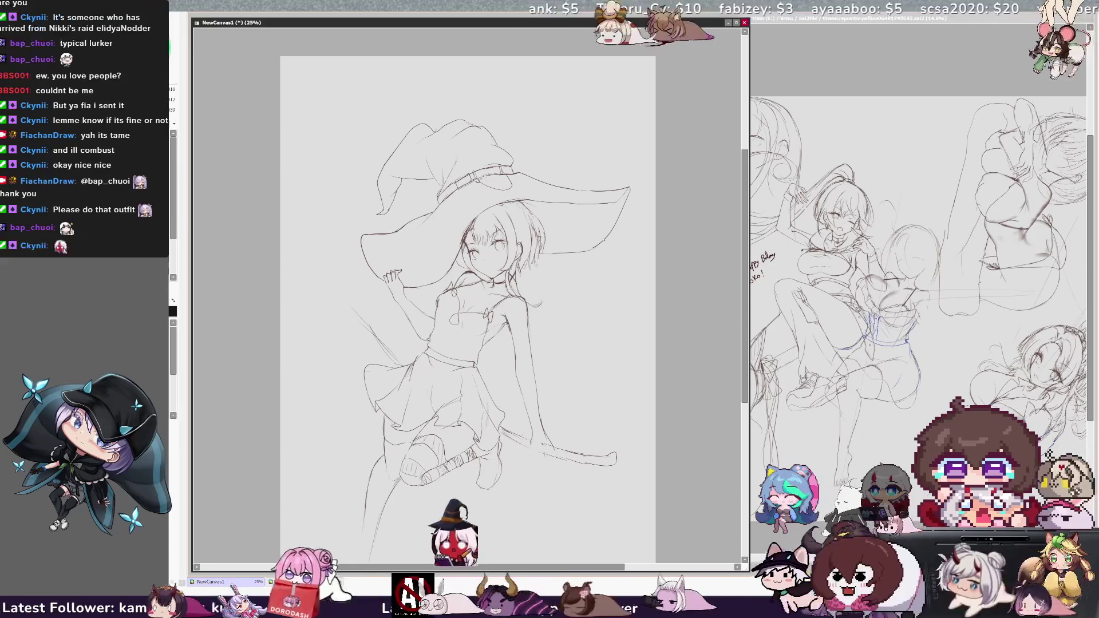
{"action": "scroll", "coordinate": [467, 309], "scroll_direction": "down", "scroll_amount": 2}
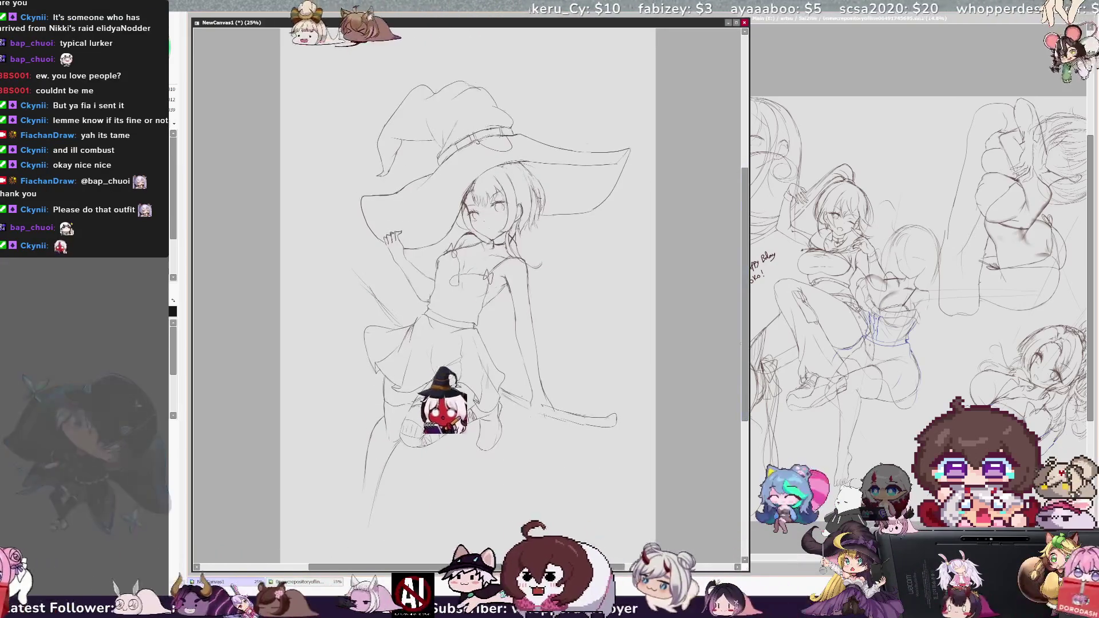
{"action": "scroll", "coordinate": [468, 309], "scroll_direction": "down", "scroll_amount": 2}
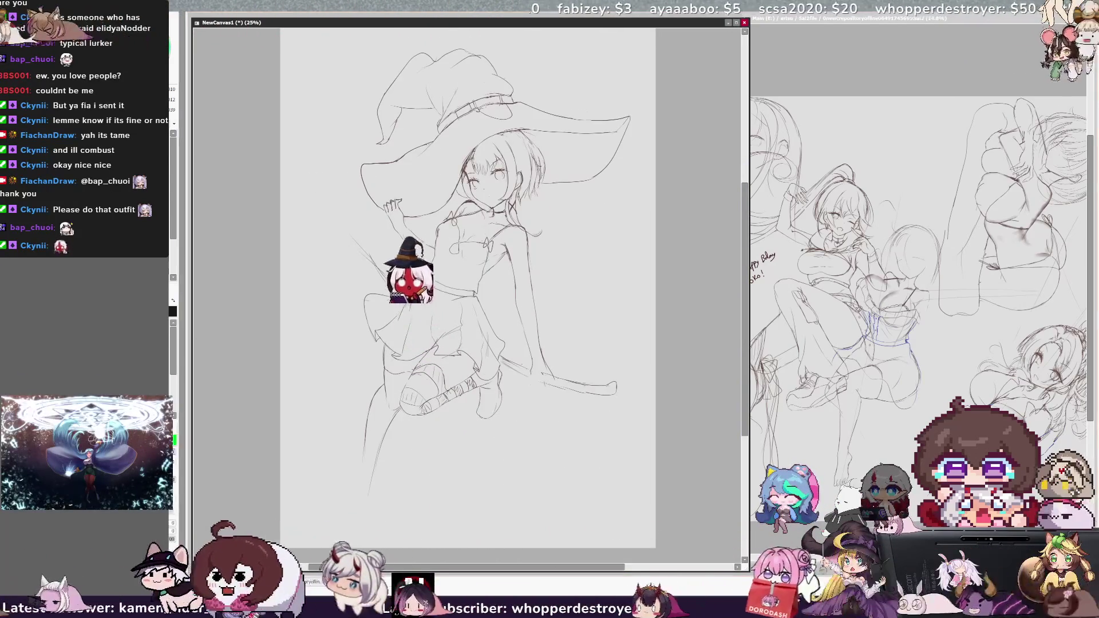
{"action": "key", "text": "Delete"}
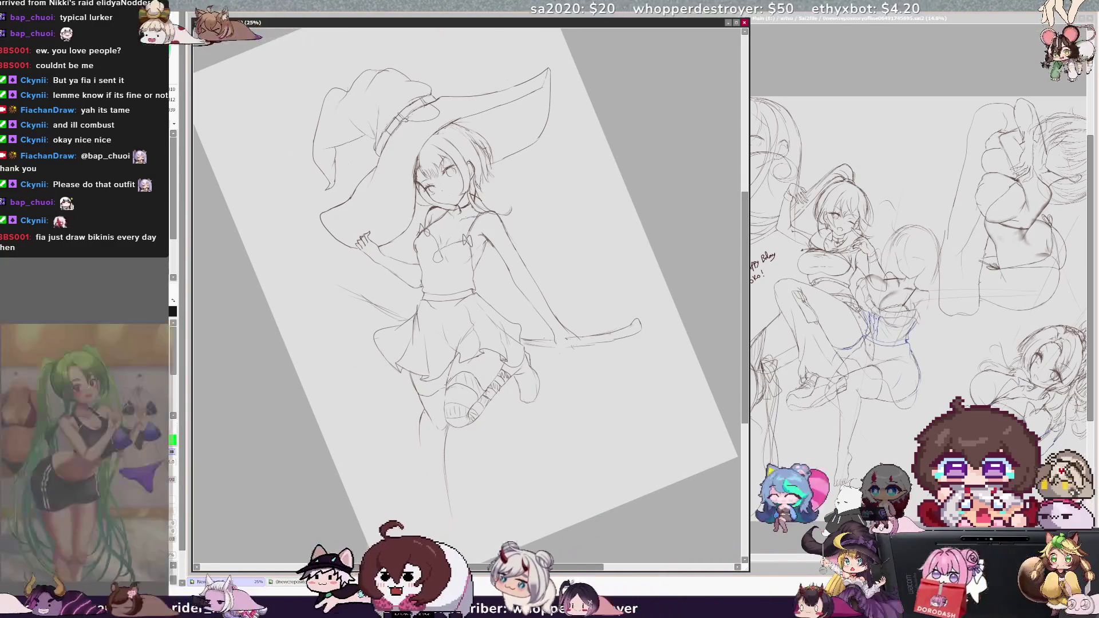
Undo the faint lower-leg stroke, then re-center the view with a slight tilt at 33.3%
{"action": "key", "text": "ctrl+z"}
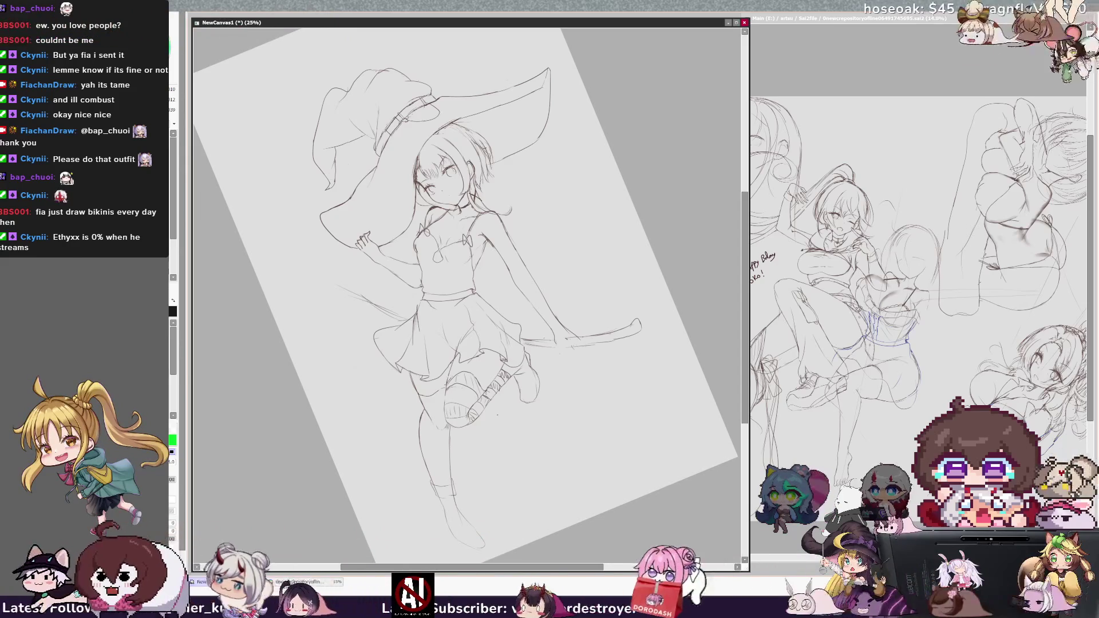
{"action": "key", "text": "Home"}
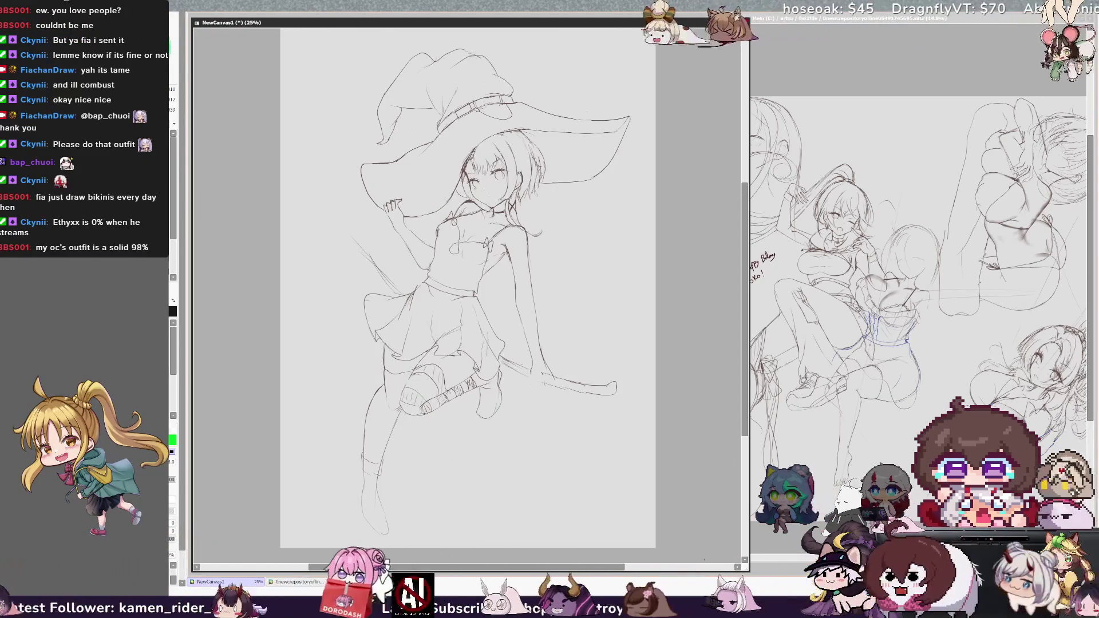
{"action": "scroll", "coordinate": [468, 287], "scroll_direction": "left", "scroll_amount": 2}
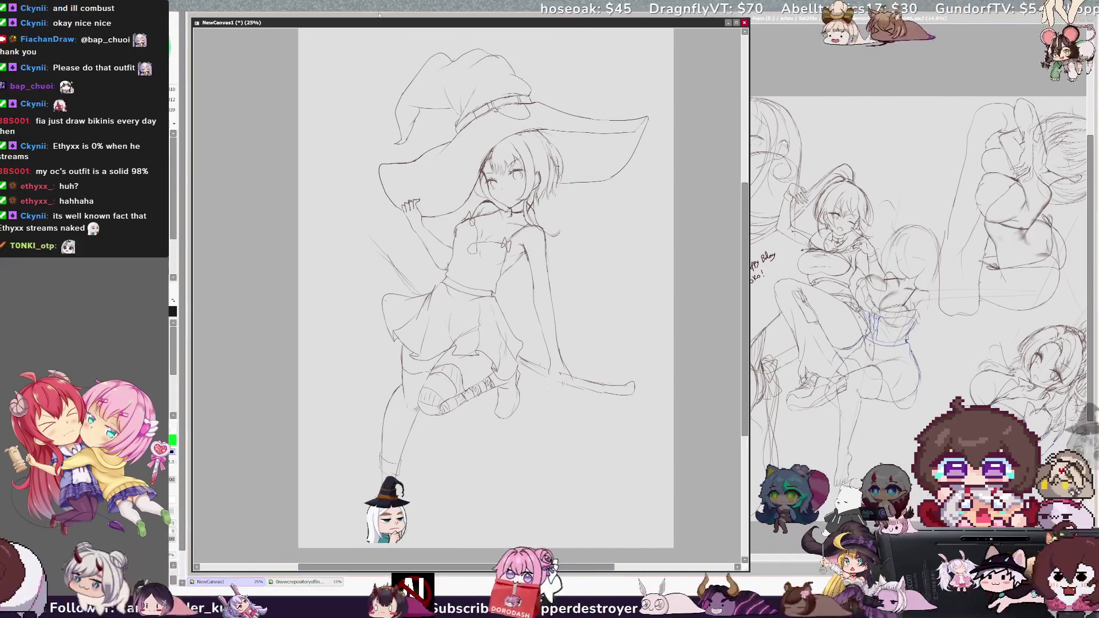
{"action": "key", "text": "End"}
{"action": "key", "text": "ctrl+plus"}
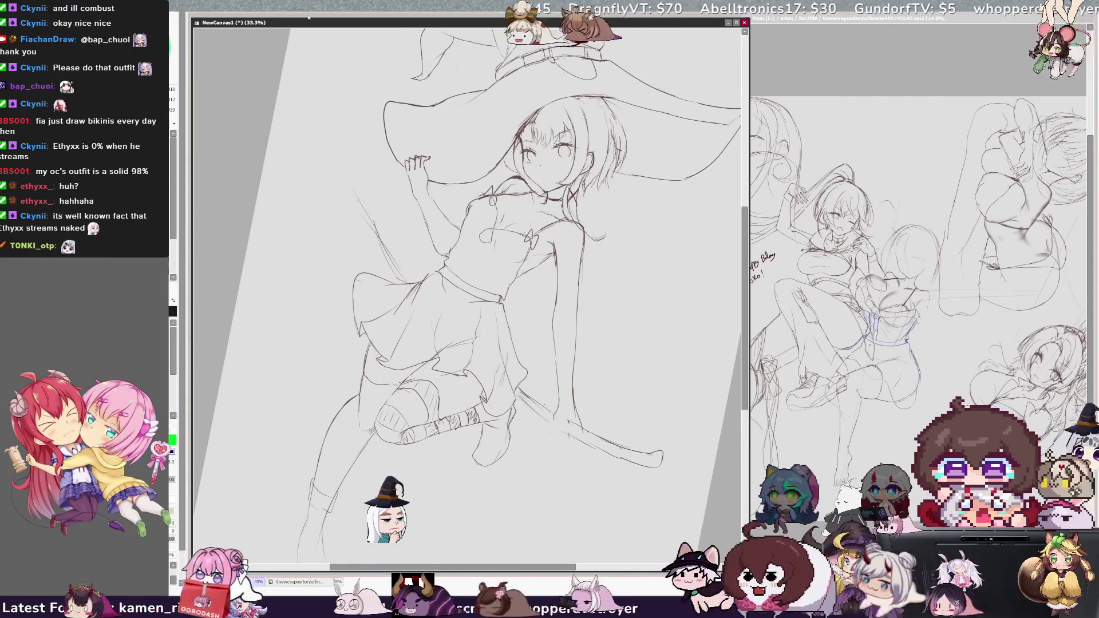
Frame the face upright at 50% and briefly switch to the thin black pen and back
{"action": "scroll", "coordinate": [468, 295], "scroll_direction": "up", "scroll_amount": 5}
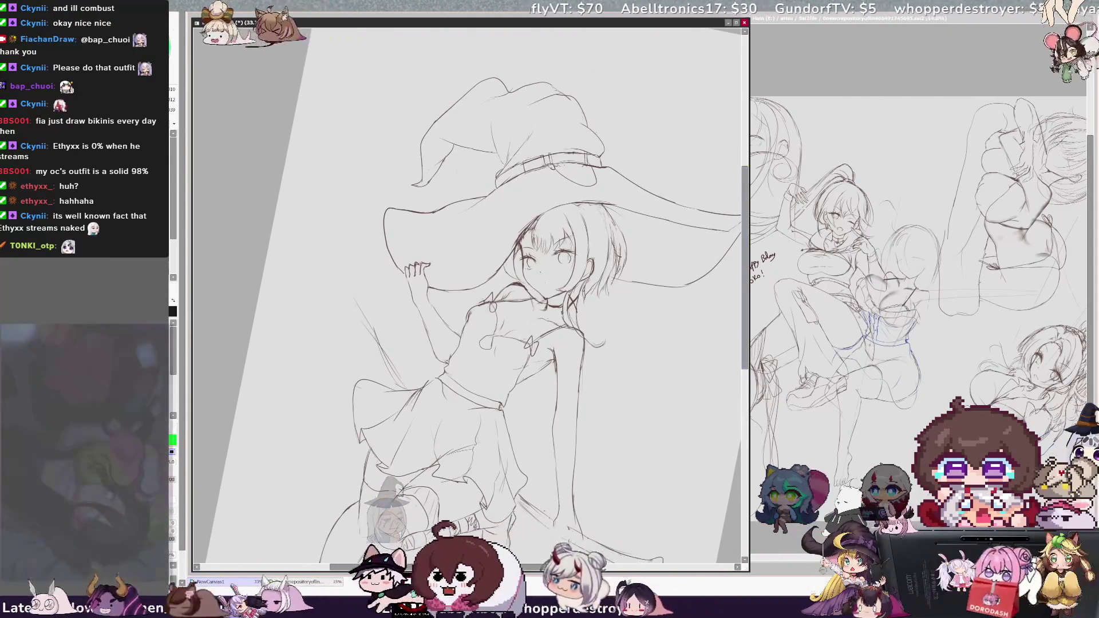
{"action": "scroll", "coordinate": [467, 295], "scroll_direction": "right", "scroll_amount": 3}
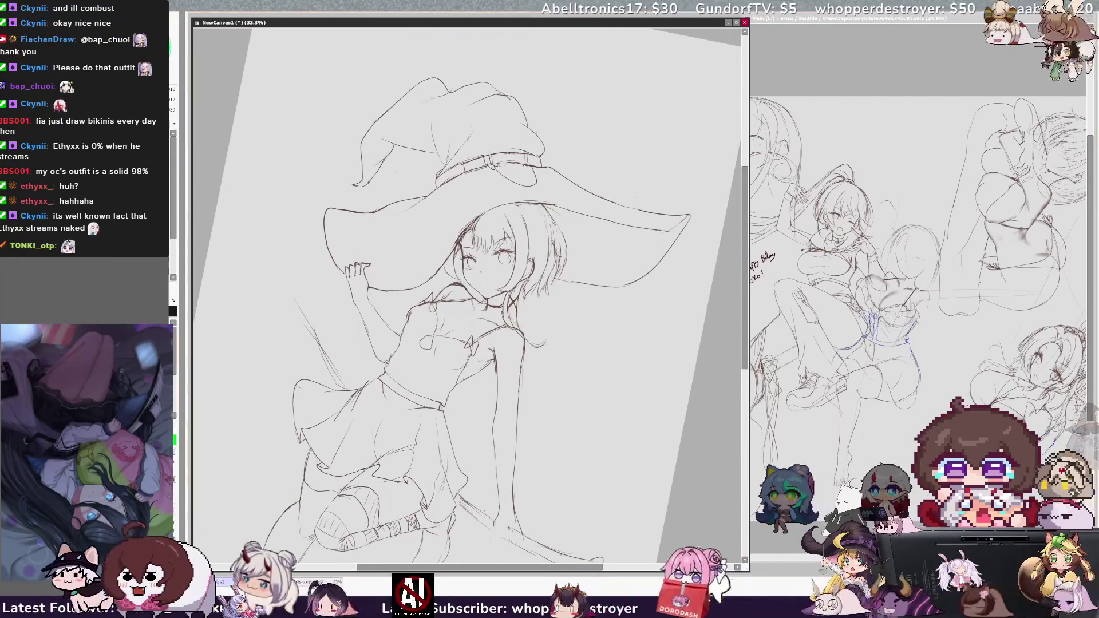
{"action": "key", "text": "ctrl+plus"}
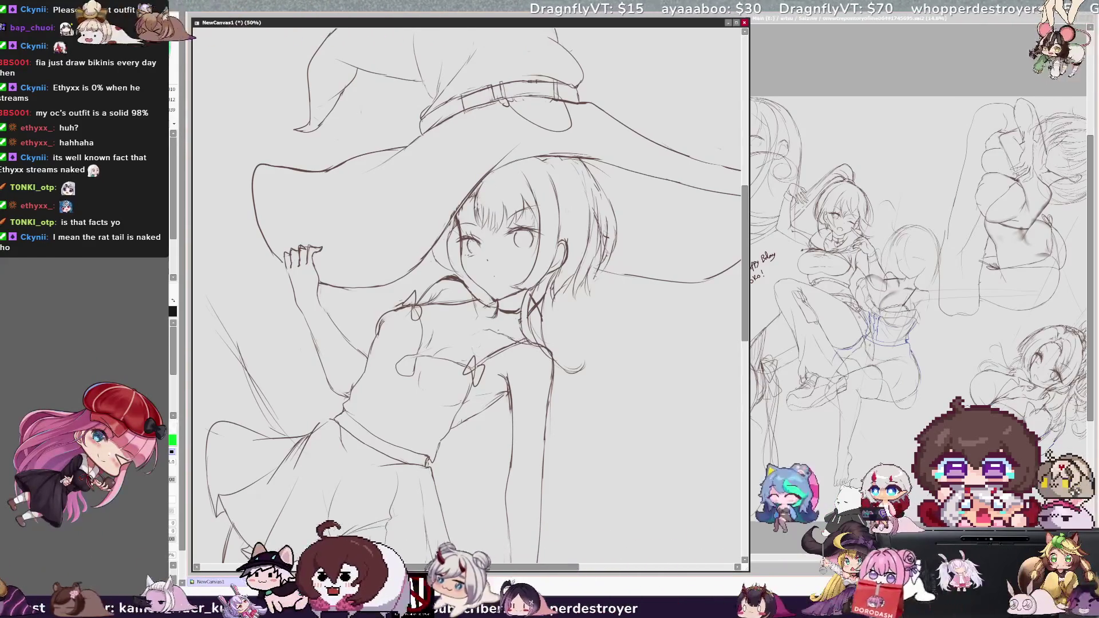
{"action": "key", "text": "n"}
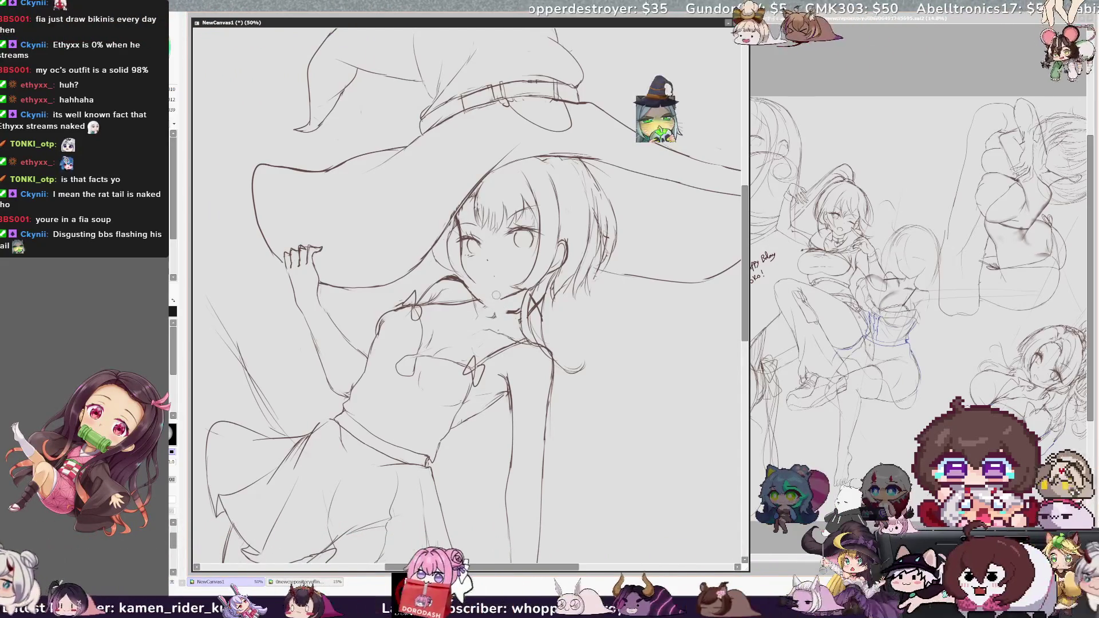
{"action": "key", "text": "e"}
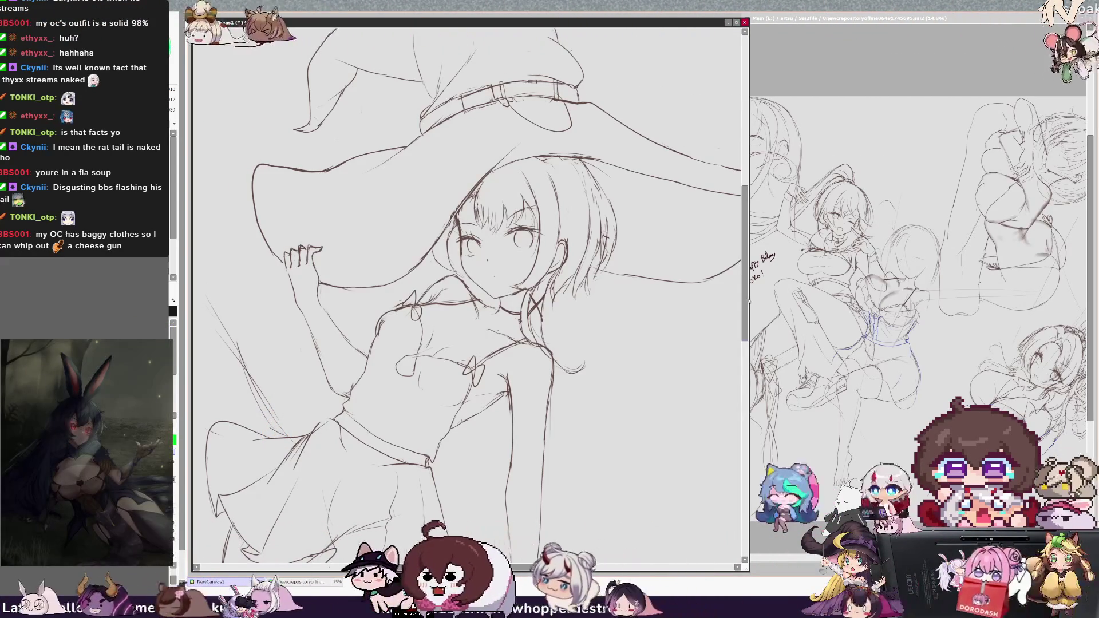
Mirror the canvas view horizontally to check the face proportions, then flip it back
{"action": "scroll", "coordinate": [467, 287], "scroll_direction": "up", "scroll_amount": 2}
{"action": "key", "text": "h"}
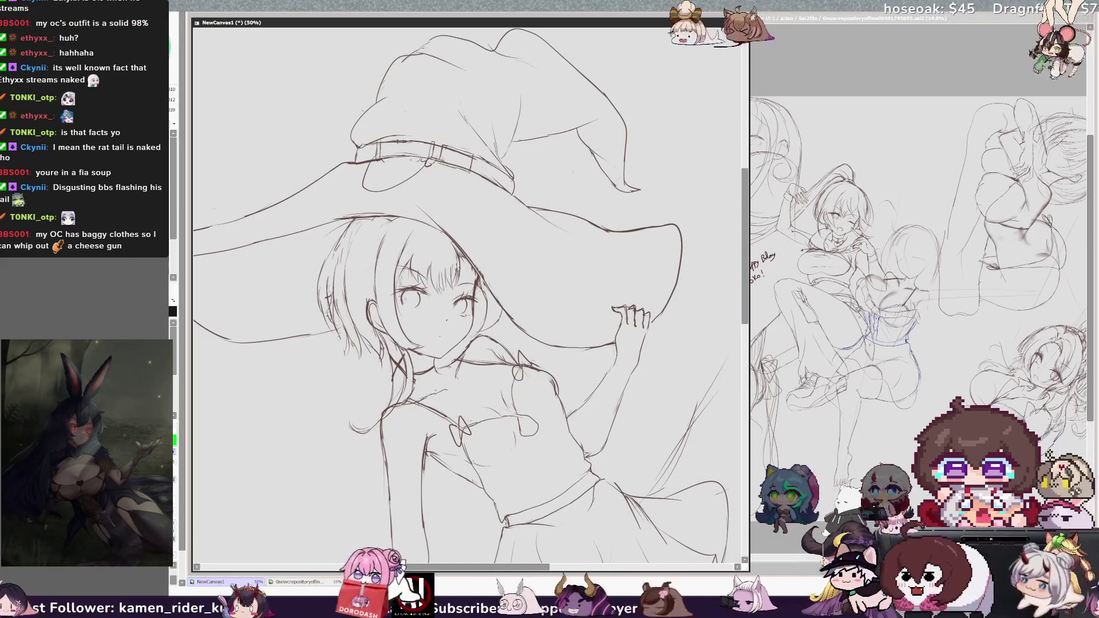
{"action": "key", "text": "h"}
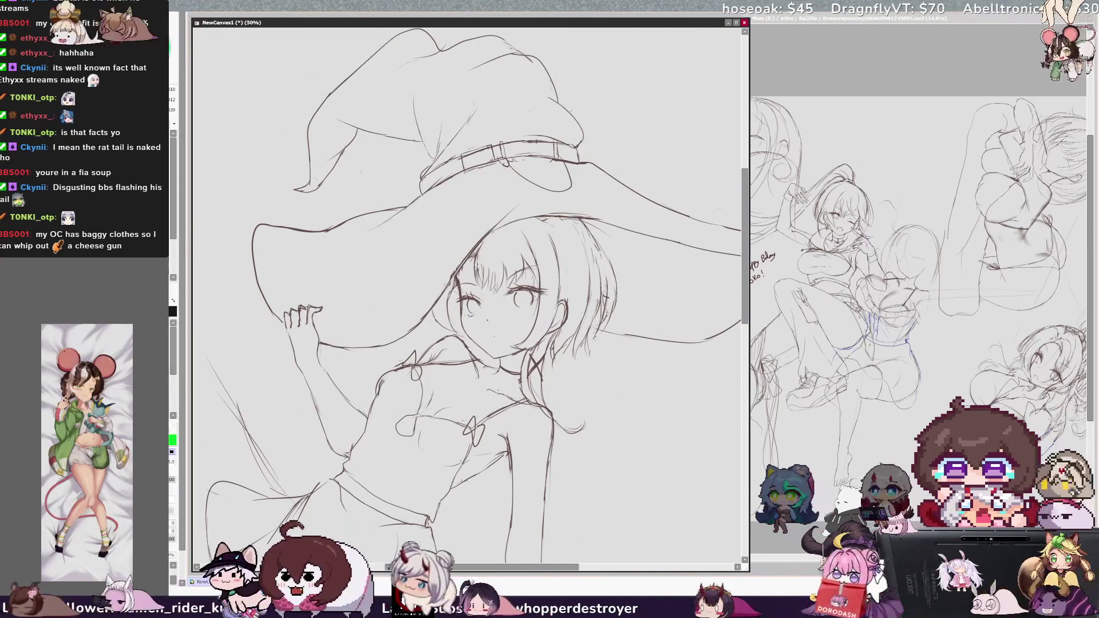
{"action": "key", "text": "h"}
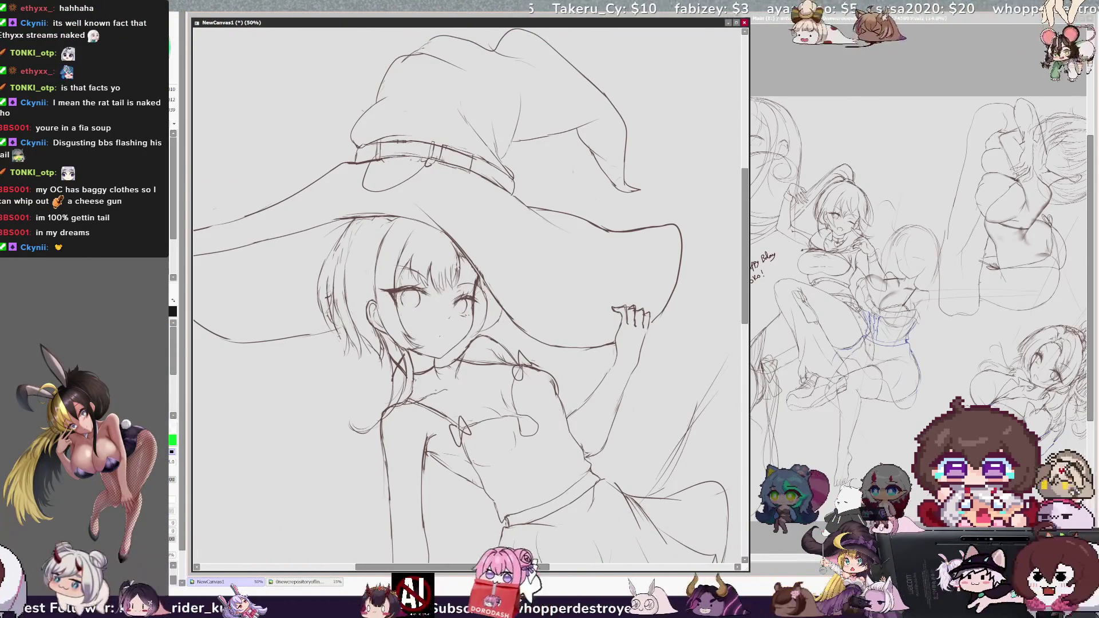
{"action": "key", "text": "h"}
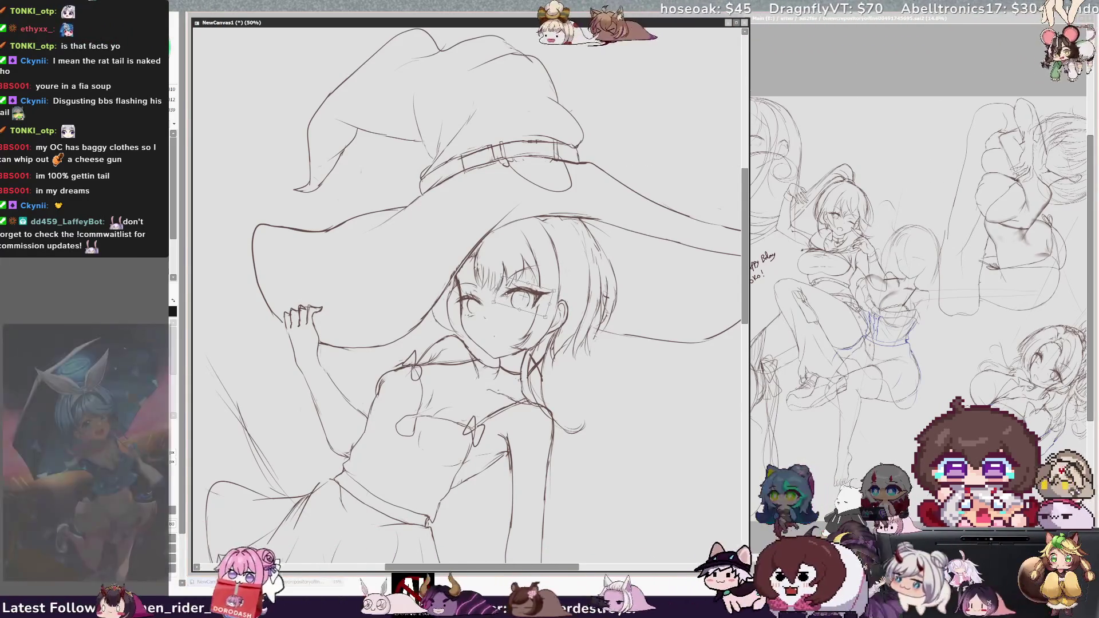
Confirm the right-eye adjustment, deselect, undo a stray eye mark and draw a round collar button
{"action": "key", "text": "Return"}
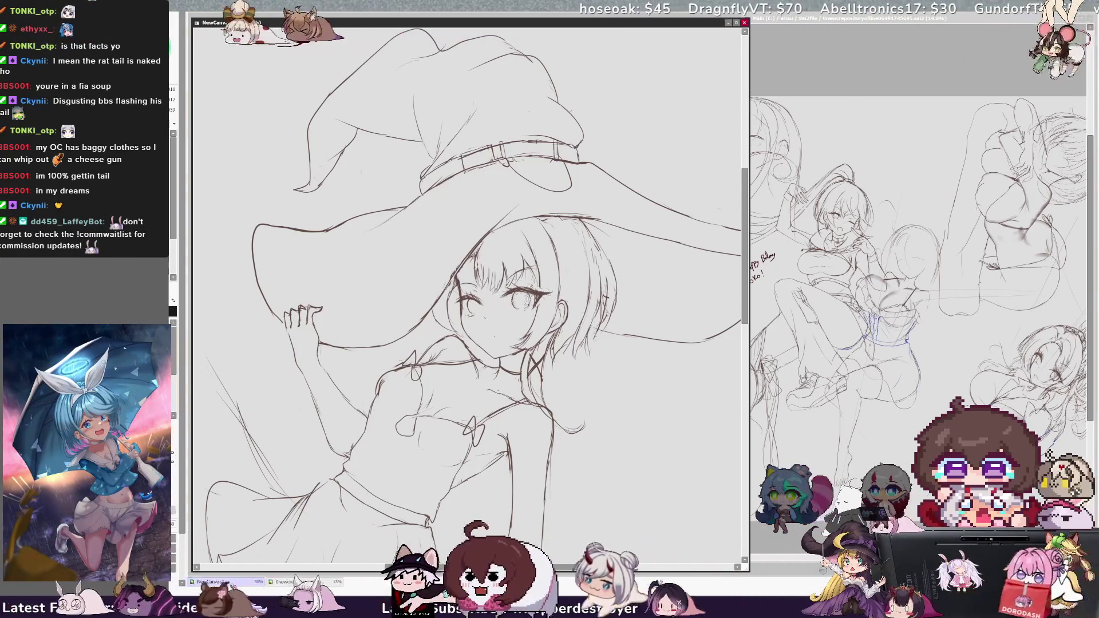
{"action": "key", "text": "ctrl+d"}
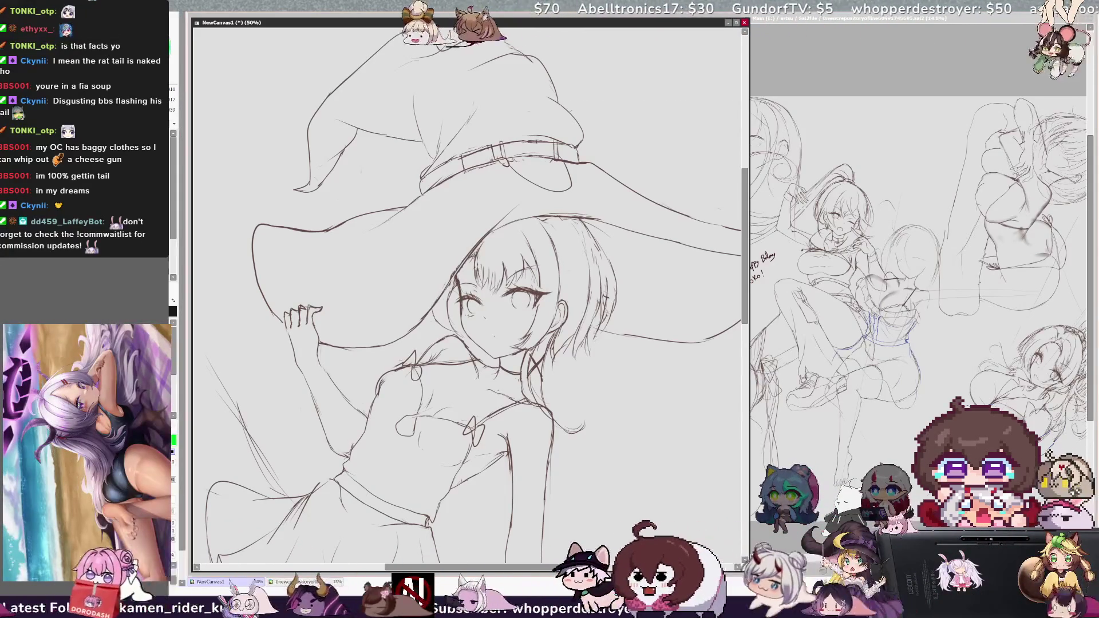
{"action": "key", "text": "ctrl+z"}
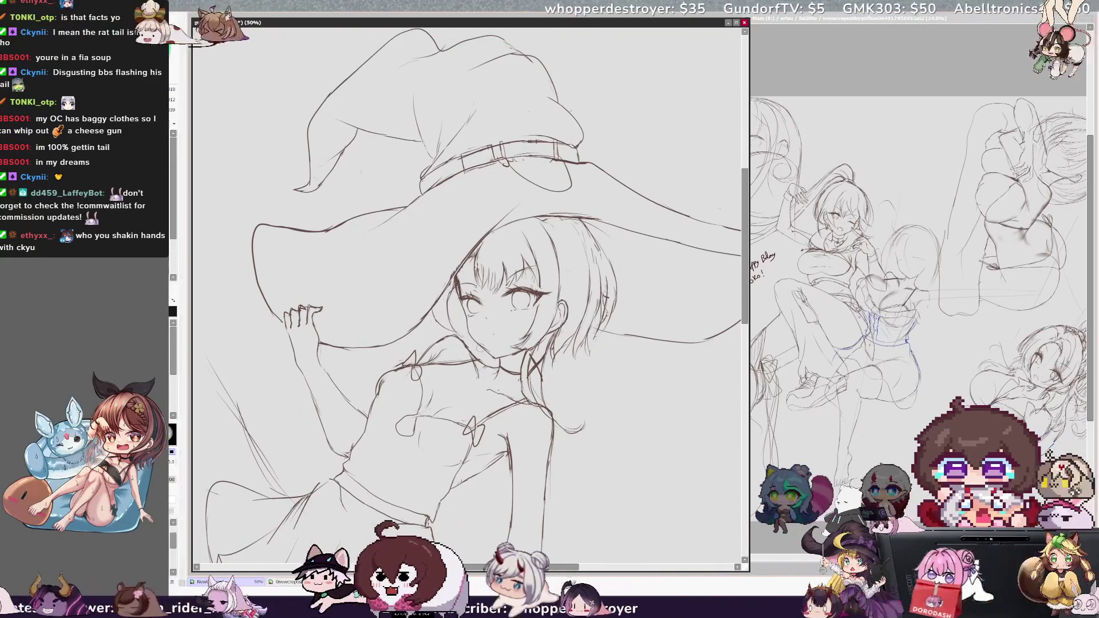
{"action": "left_click_drag", "start_coordinate": [488, 353], "coordinate": [495, 357]}
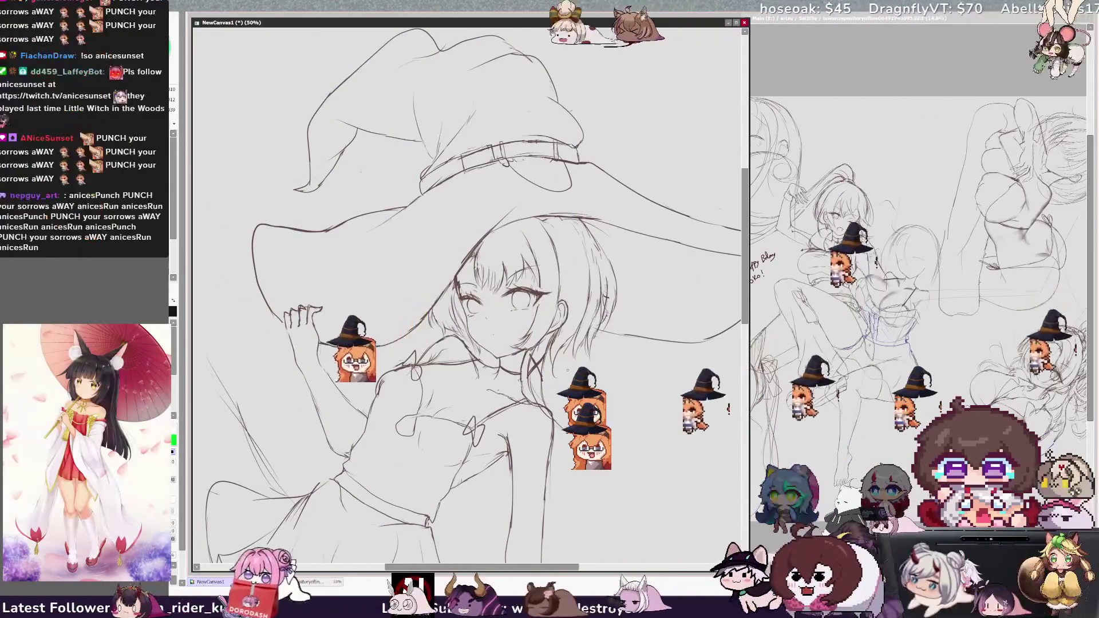
Zoom out to the whole figure with the canvas rotation reset upright
{"action": "scroll", "coordinate": [469, 292], "scroll_direction": "down", "scroll_amount": 5}
{"action": "scroll", "coordinate": [546, 440], "scroll_direction": "up", "scroll_amount": 5}
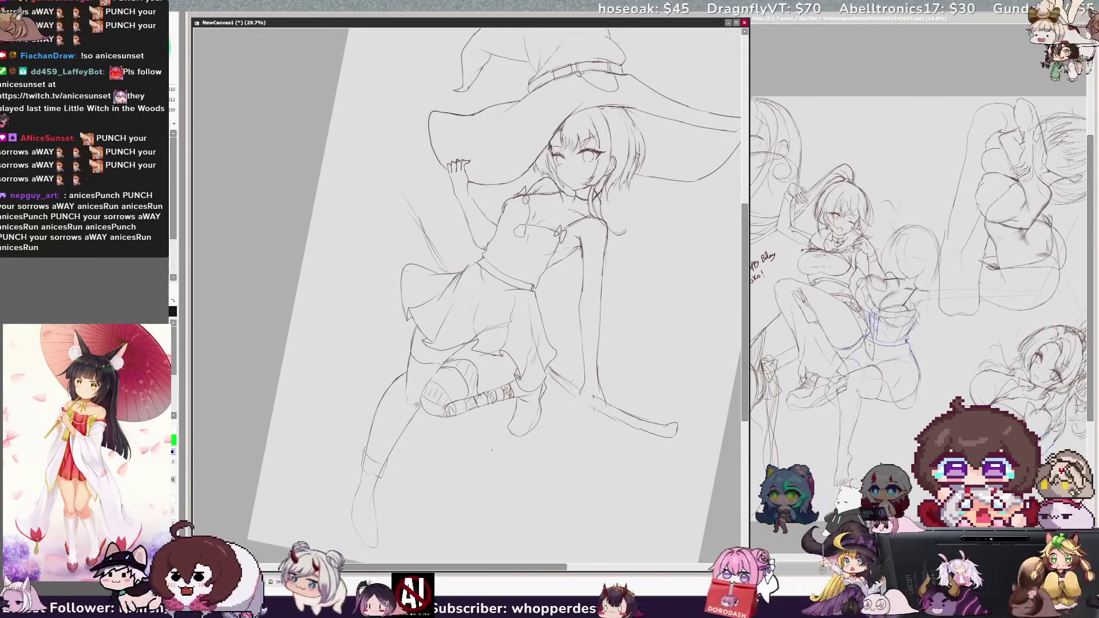
{"action": "key", "text": "Home"}
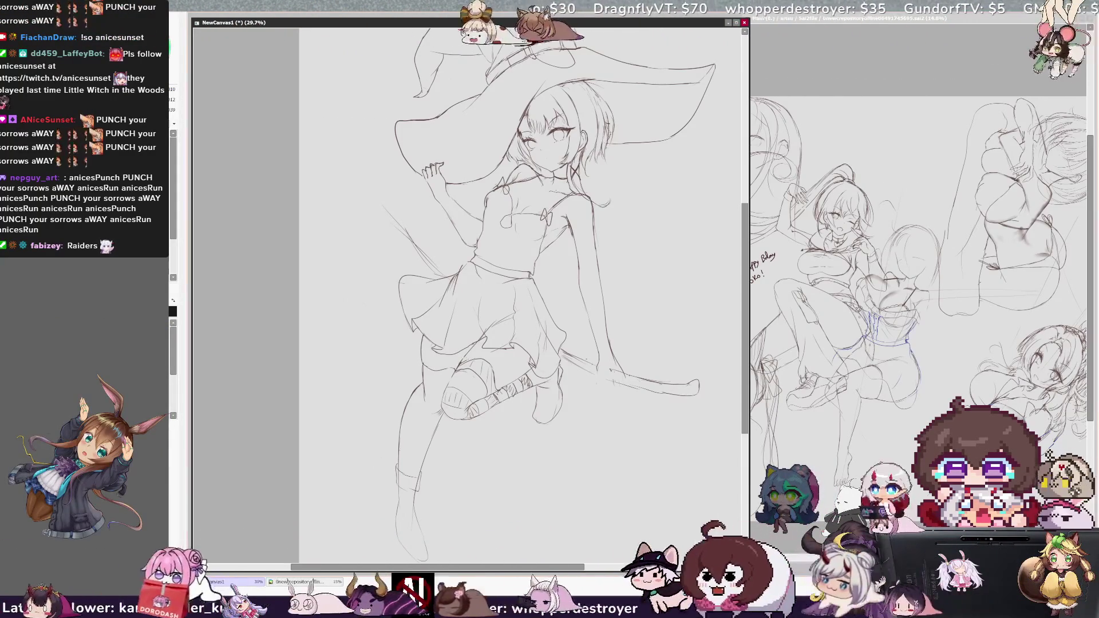
{"action": "scroll", "coordinate": [510, 286], "scroll_direction": "down", "scroll_amount": 1}
Lasso the extended lower leg and transform it, stretching it downward and tilting it down-left
{"action": "left_click_drag", "start_coordinate": [371, 388], "coordinate": [381, 521]}
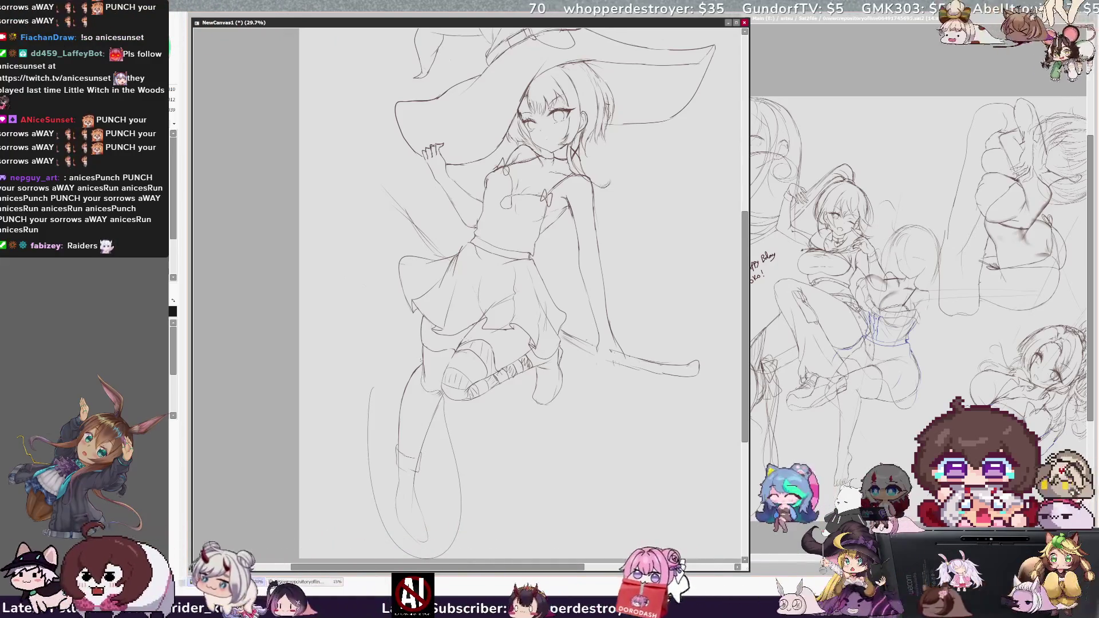
{"action": "left_click_drag", "start_coordinate": [444, 398], "coordinate": [418, 359]}
{"action": "key", "text": "ctrl+t"}
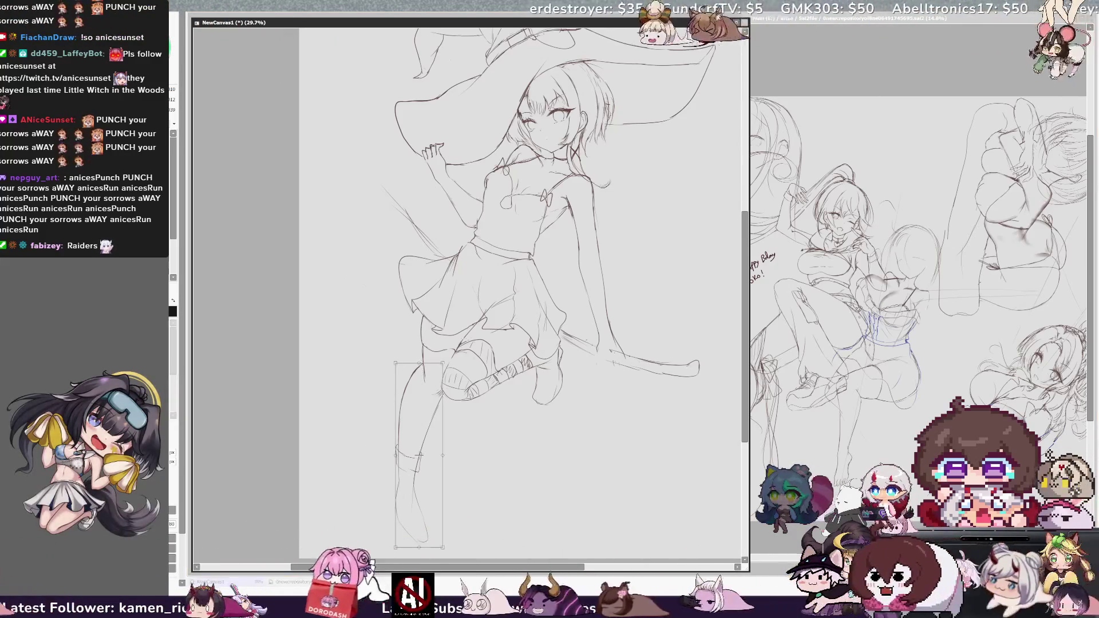
{"action": "left_click_drag", "start_coordinate": [443, 480], "coordinate": [444, 491]}
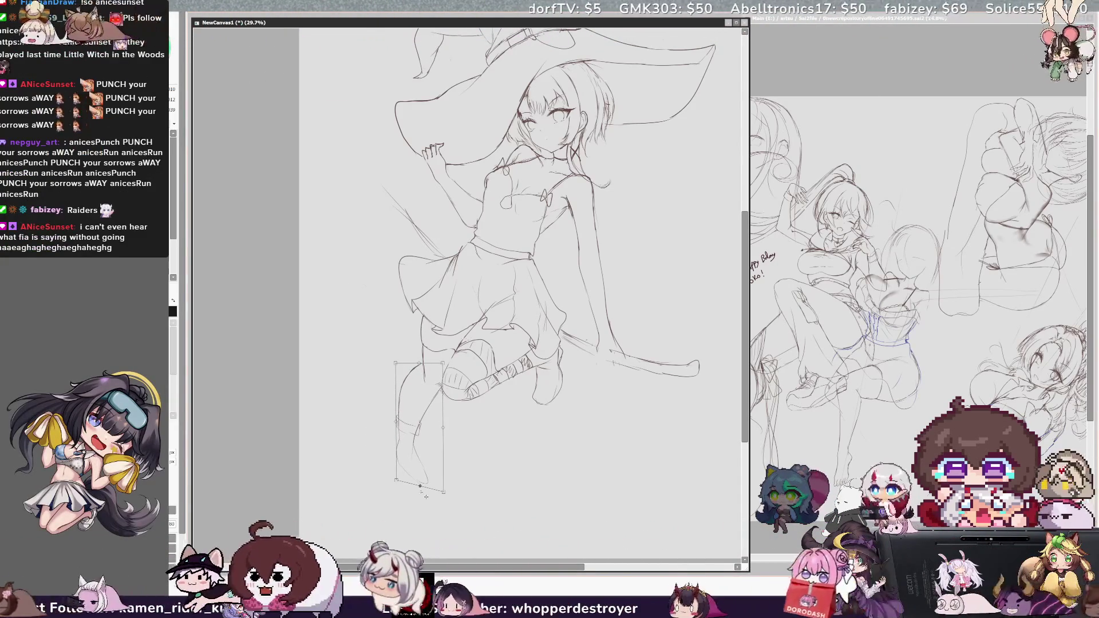
{"action": "left_click_drag", "start_coordinate": [419, 508], "coordinate": [418, 501]}
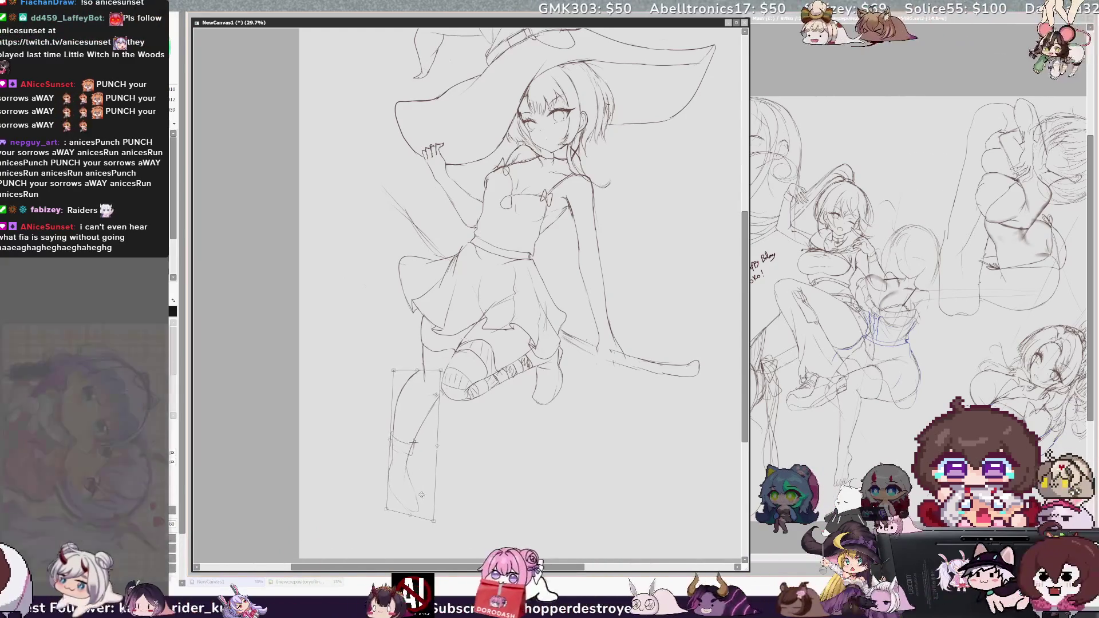
{"action": "left_click_drag", "start_coordinate": [417, 370], "coordinate": [419, 372]}
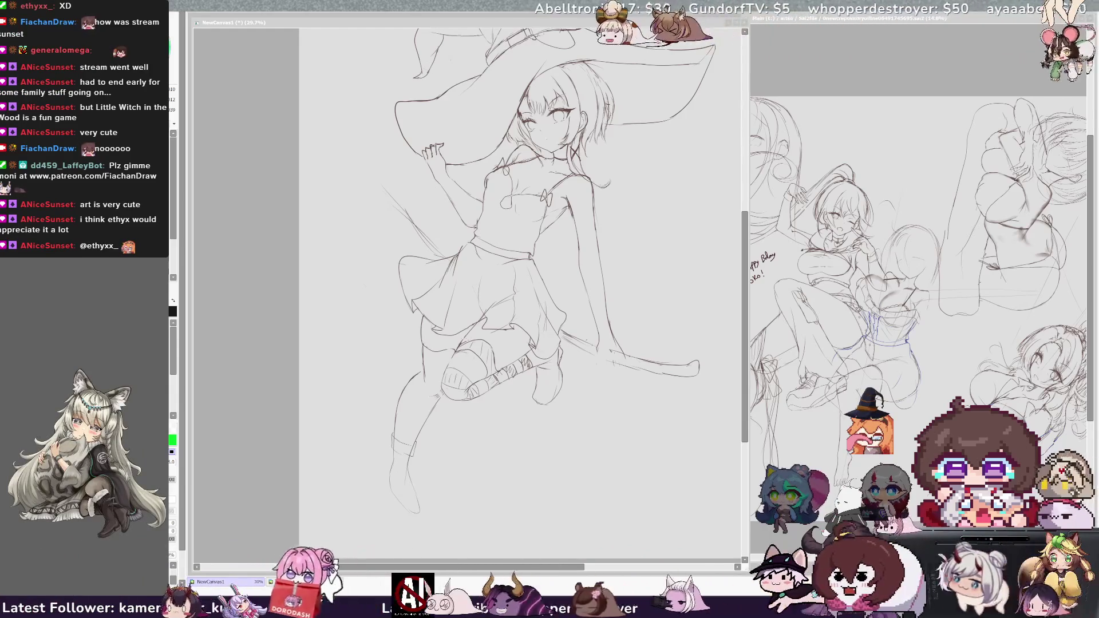
{"action": "left_click", "coordinate": [482, 408]}
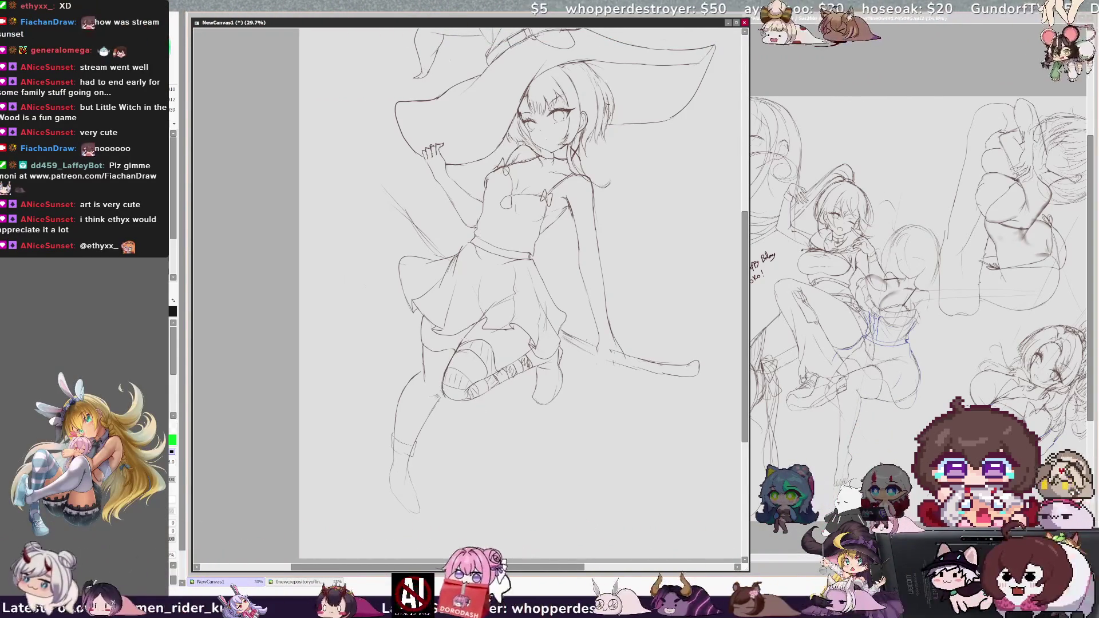
In mirrored view, redraw the extended leg's upper, inner and outer contour lines
{"action": "key", "text": "h"}
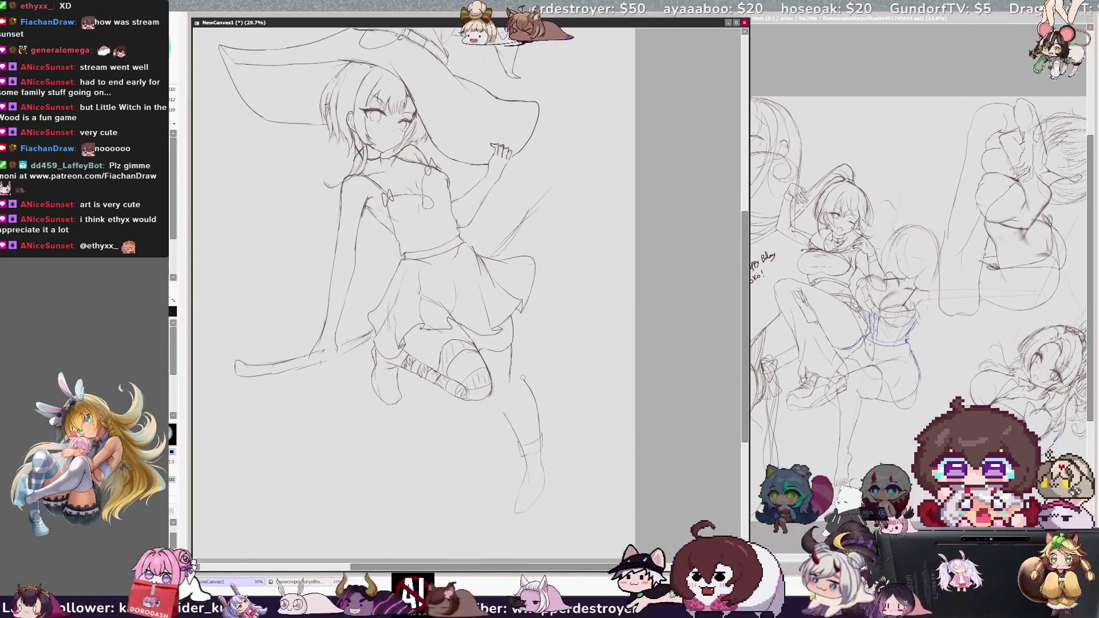
{"action": "left_click_drag", "start_coordinate": [513, 355], "coordinate": [533, 394]}
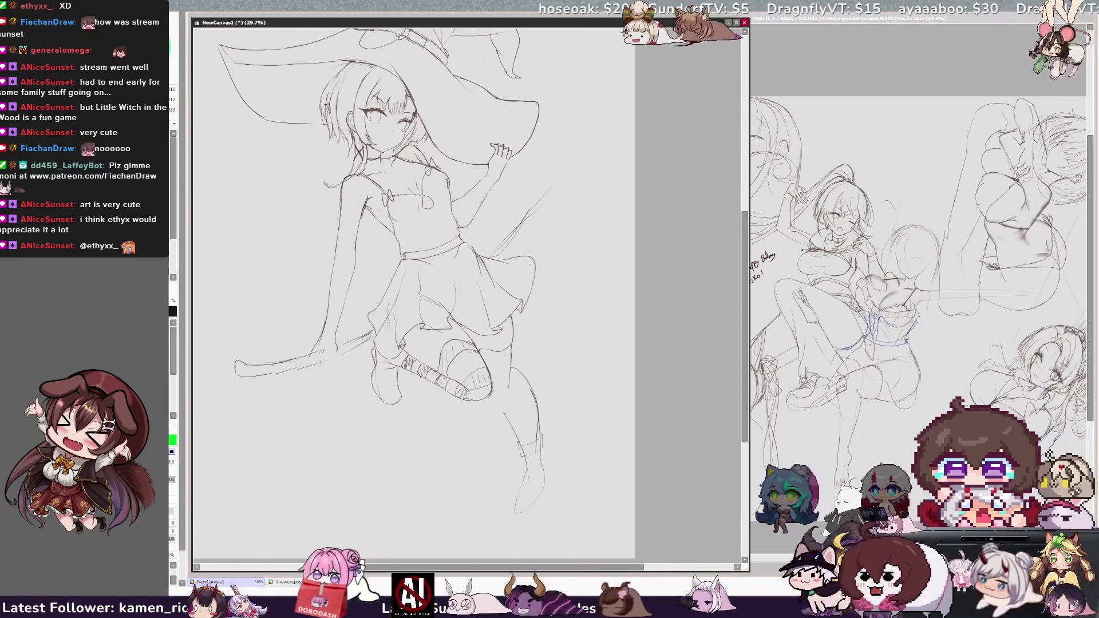
{"action": "left_click_drag", "start_coordinate": [496, 397], "coordinate": [518, 465]}
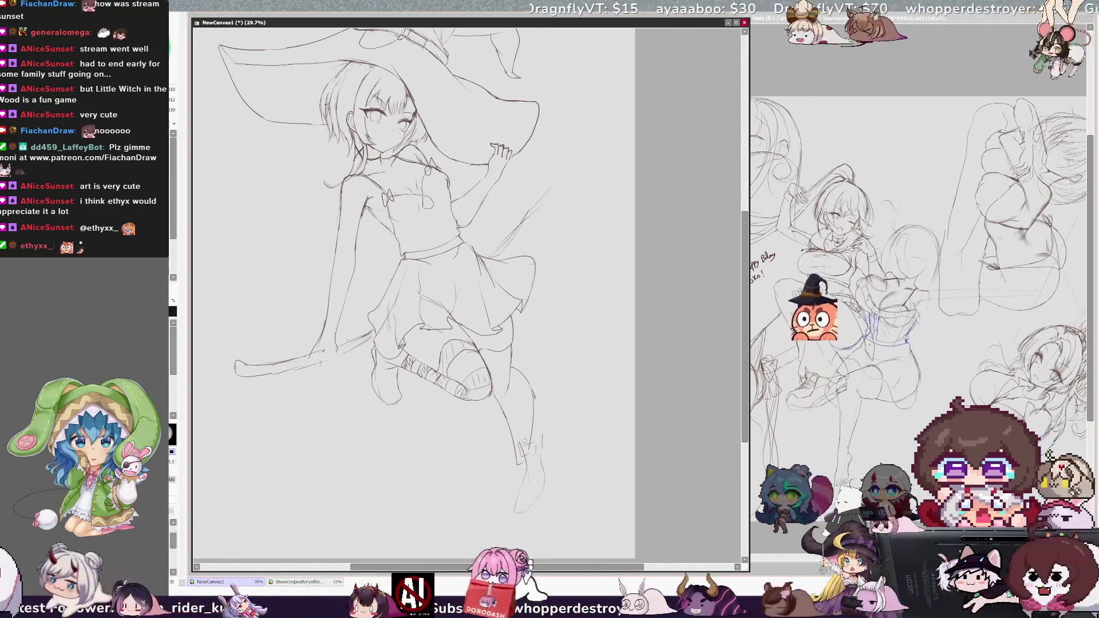
{"action": "left_click_drag", "start_coordinate": [534, 395], "coordinate": [533, 434]}
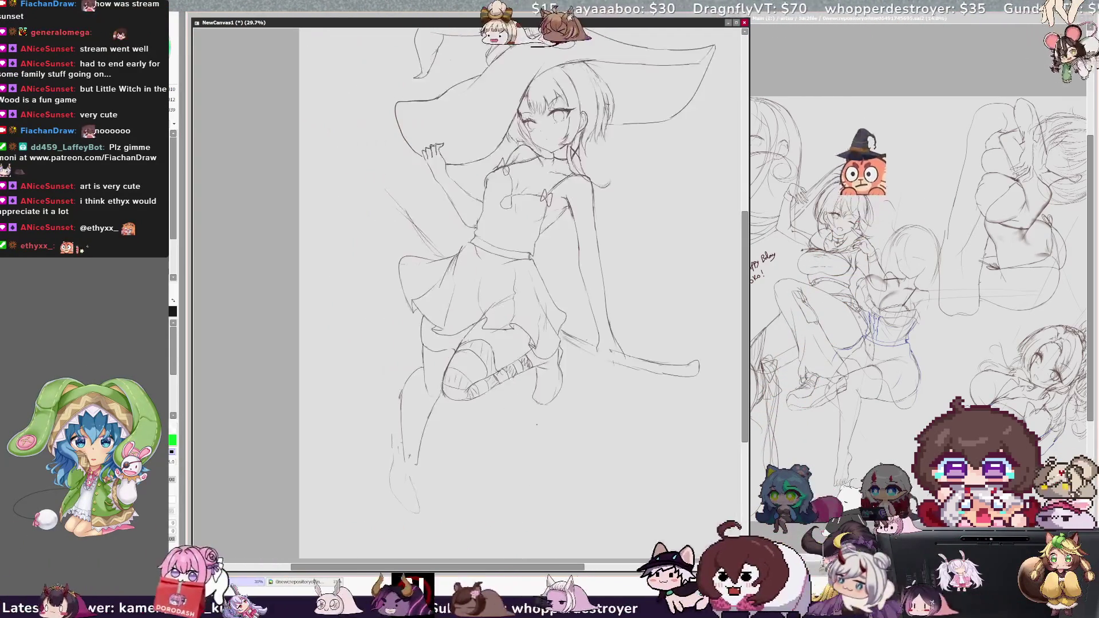
{"action": "key", "text": "h"}
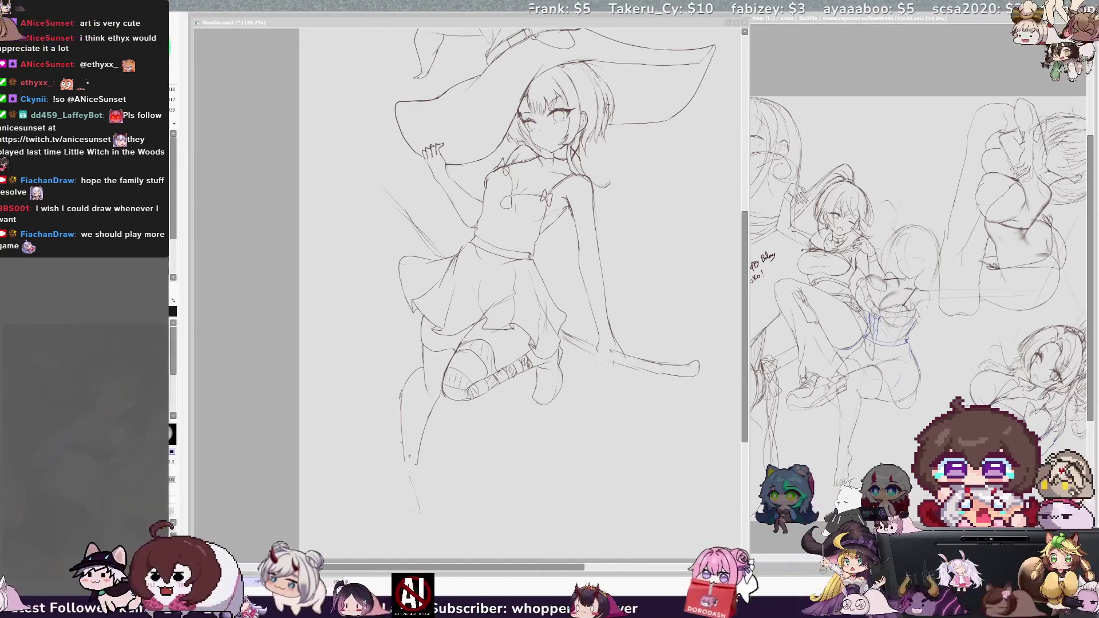
{"action": "left_click", "coordinate": [662, 355]}
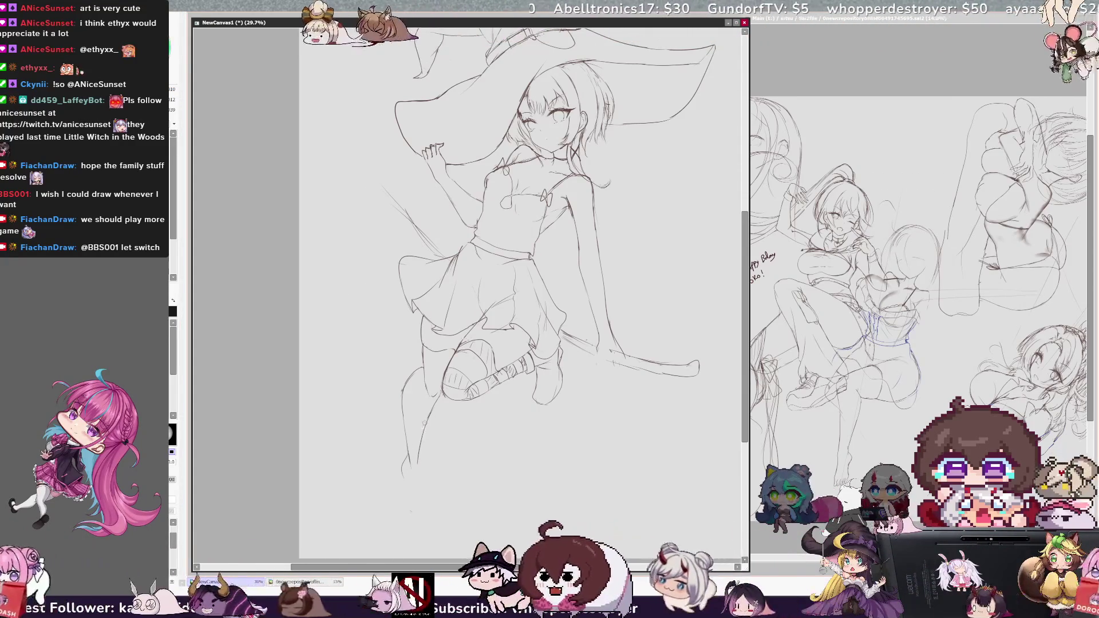
Draw a boot below the extended lower leg, checking it in mirrored view
{"action": "key", "text": "h"}
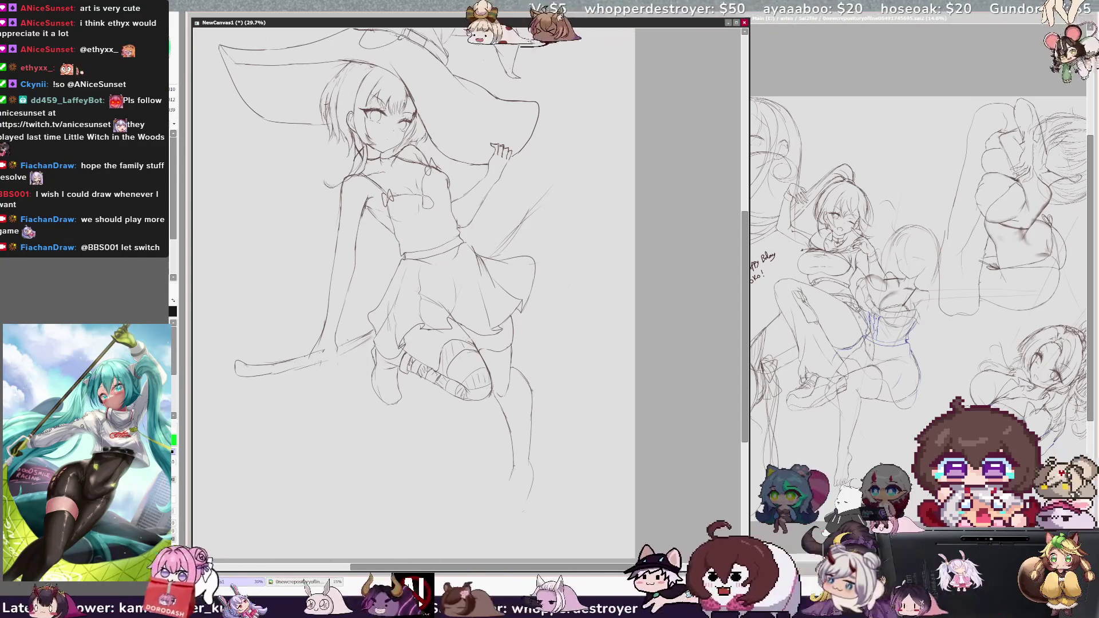
{"action": "left_click_drag", "start_coordinate": [511, 488], "coordinate": [527, 508]}
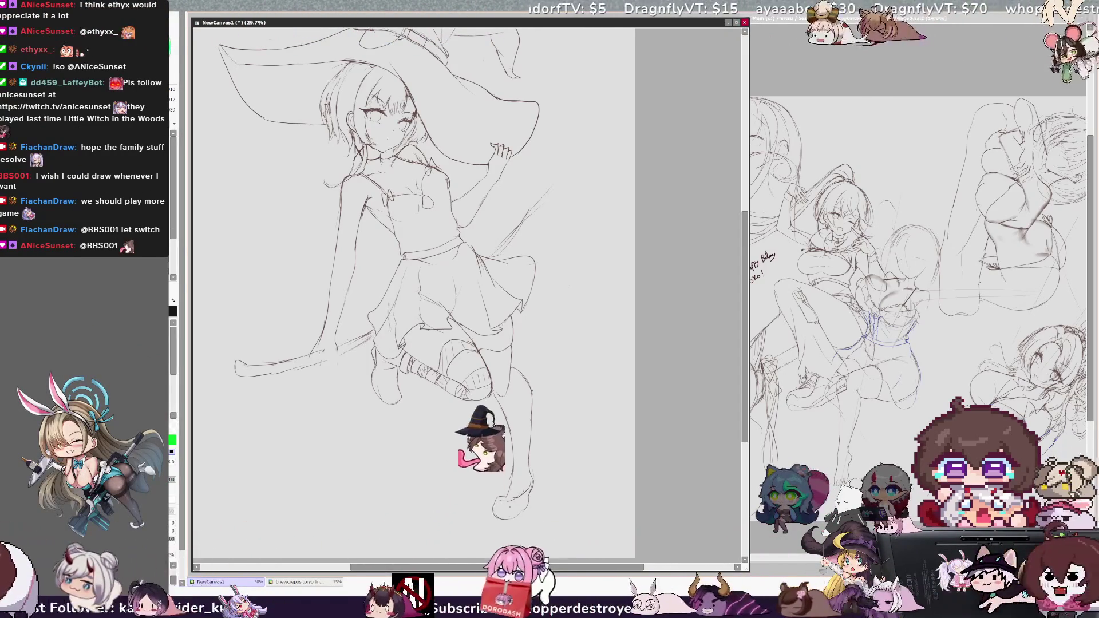
{"action": "key", "text": "h"}
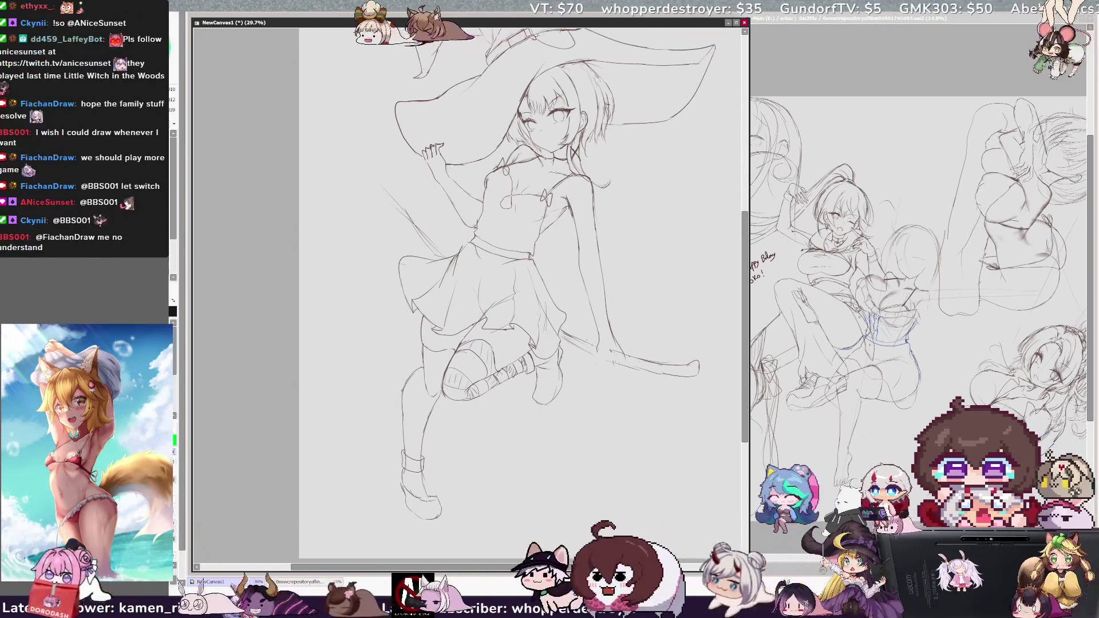
{"action": "key", "text": "h"}
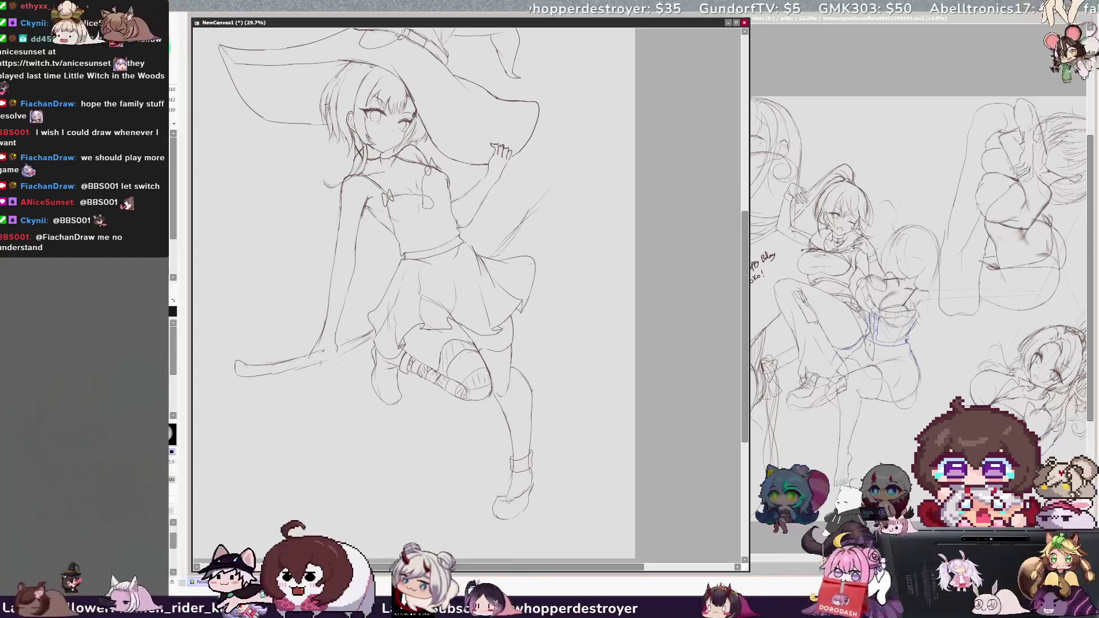